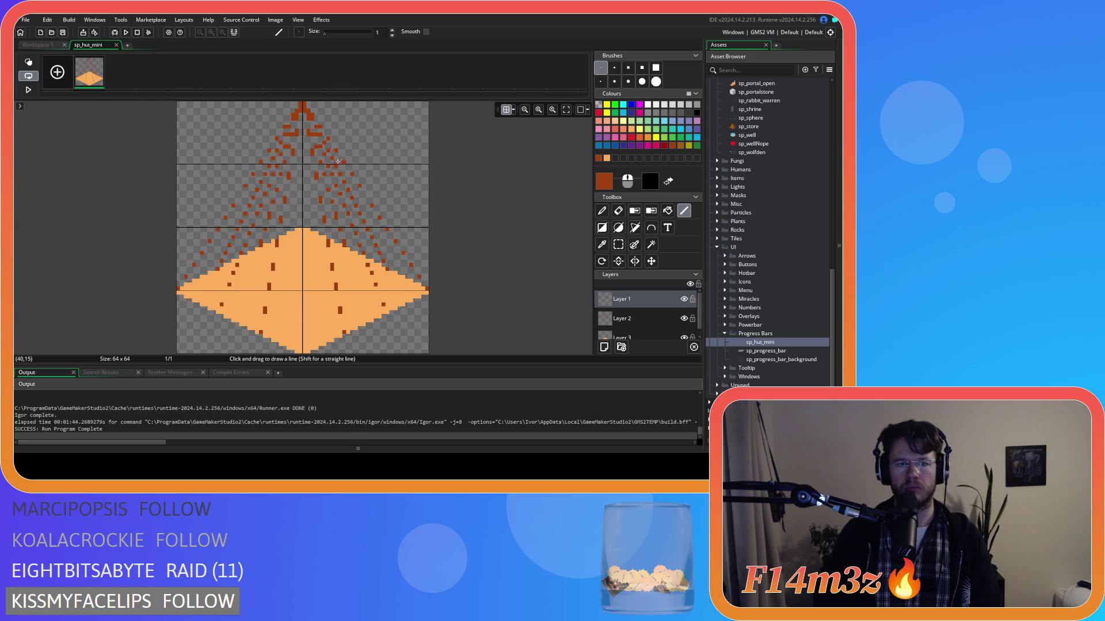
Draw nine rafter lines fanning from the roof apex to the base's corners and bottom edge.
{"action": "left_click_drag", "start_coordinate": [301, 104], "coordinate": [180, 283]}
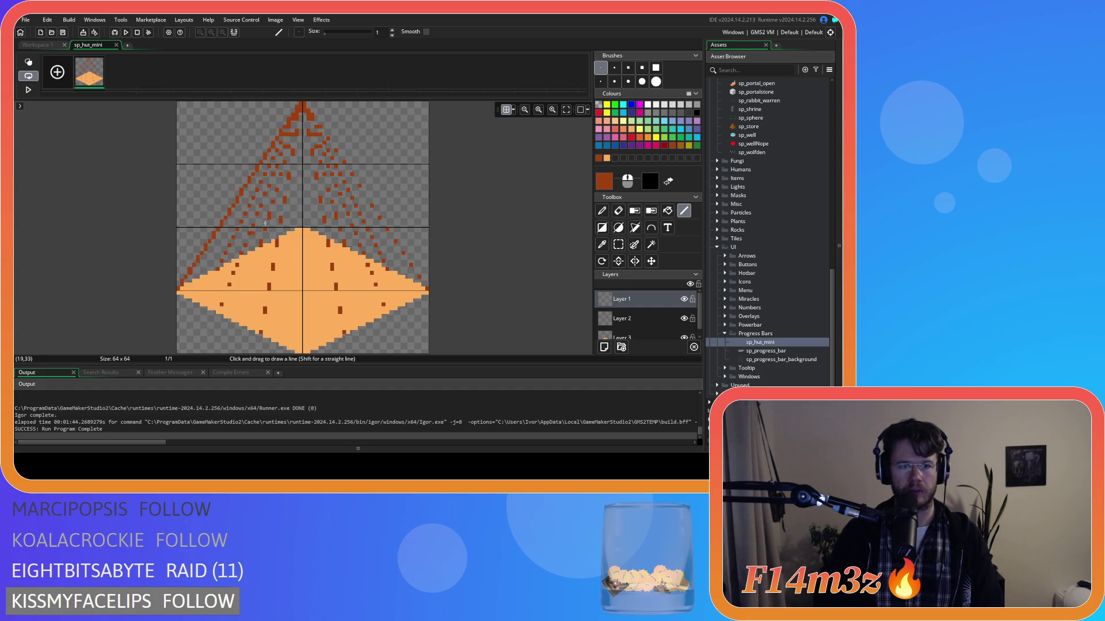
{"action": "left_click_drag", "start_coordinate": [305, 103], "coordinate": [428, 290]}
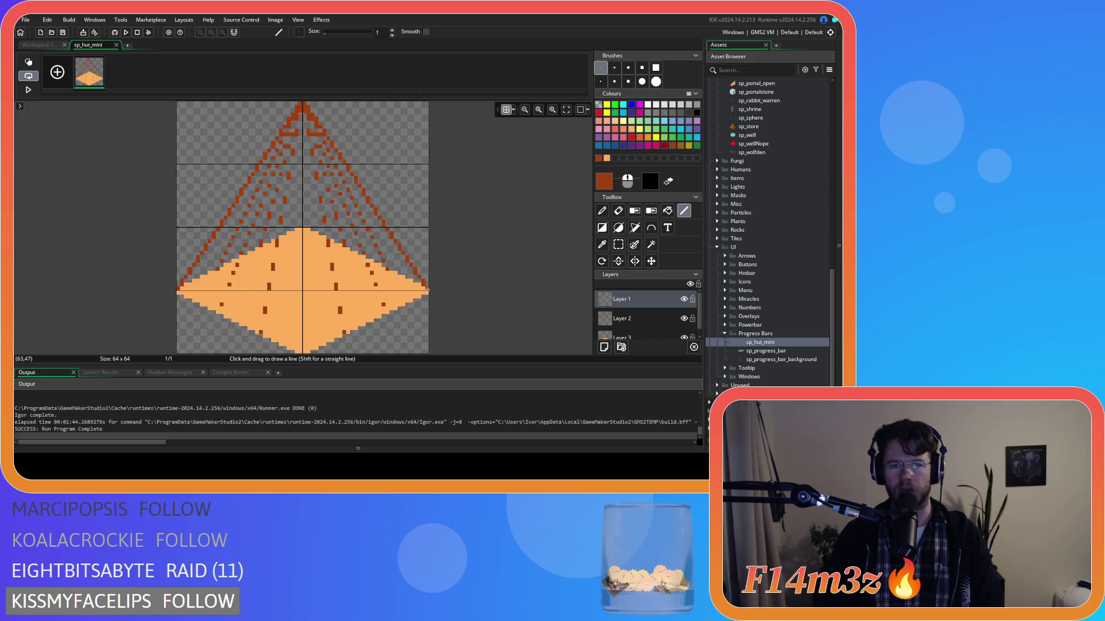
{"action": "mouse_move", "coordinate": [300, 103]}
{"action": "left_mouse_down"}
{"action": "mouse_move", "coordinate": [219, 279]}
{"action": "mouse_move", "coordinate": [218, 269]}
{"action": "left_mouse_up"}
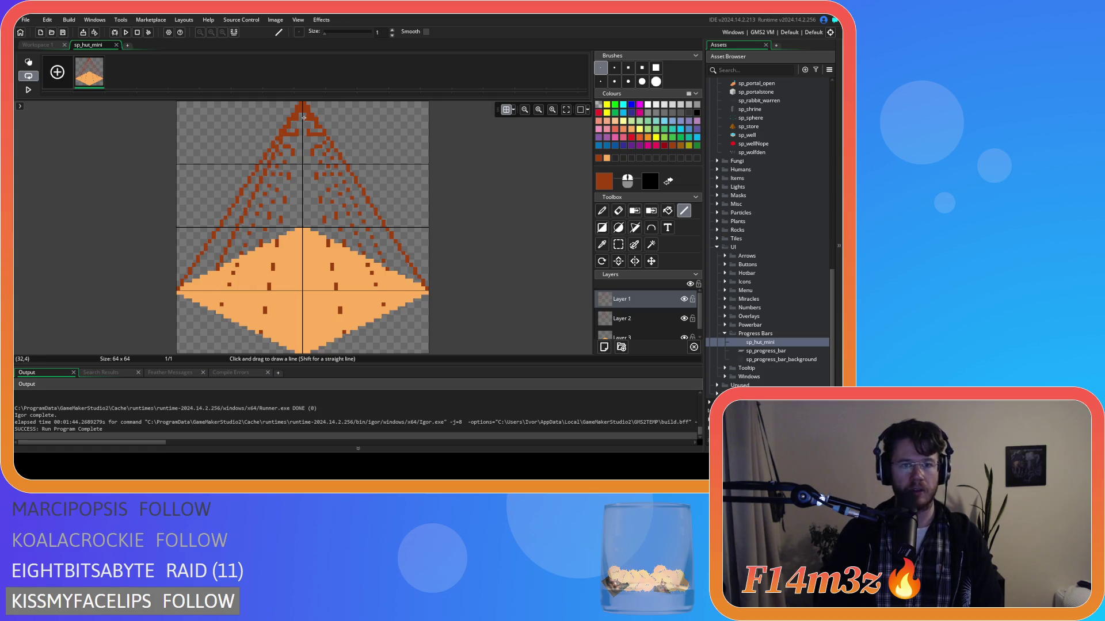
{"action": "left_click_drag", "start_coordinate": [303, 103], "coordinate": [385, 268]}
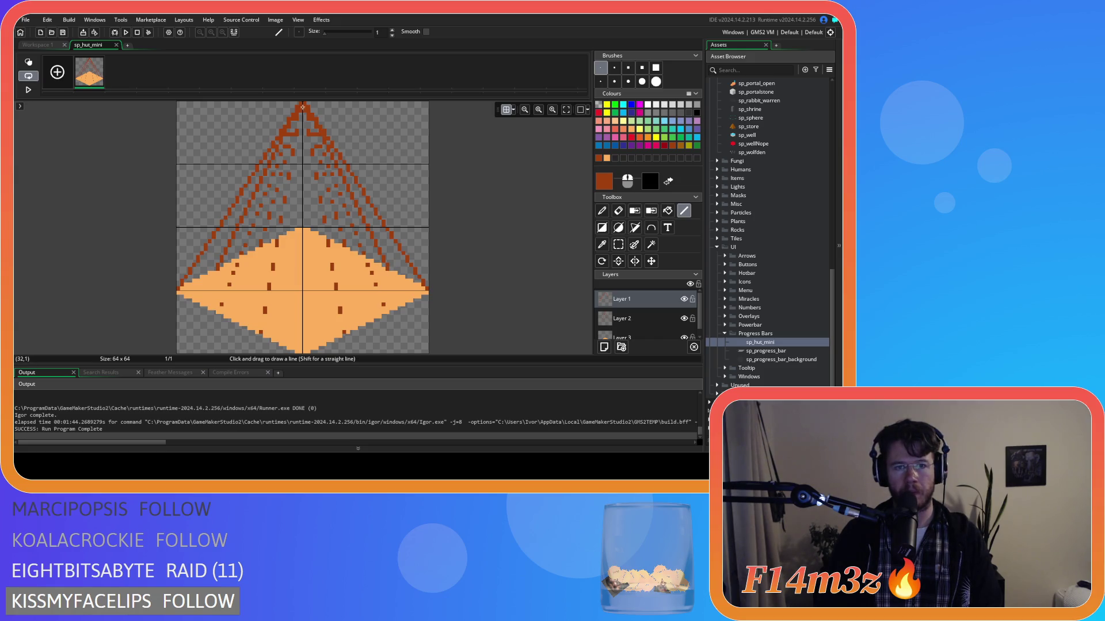
{"action": "mouse_move", "coordinate": [304, 103]}
{"action": "left_mouse_down"}
{"action": "mouse_move", "coordinate": [374, 305]}
{"action": "mouse_move", "coordinate": [382, 292]}
{"action": "mouse_move", "coordinate": [387, 311]}
{"action": "left_mouse_up"}
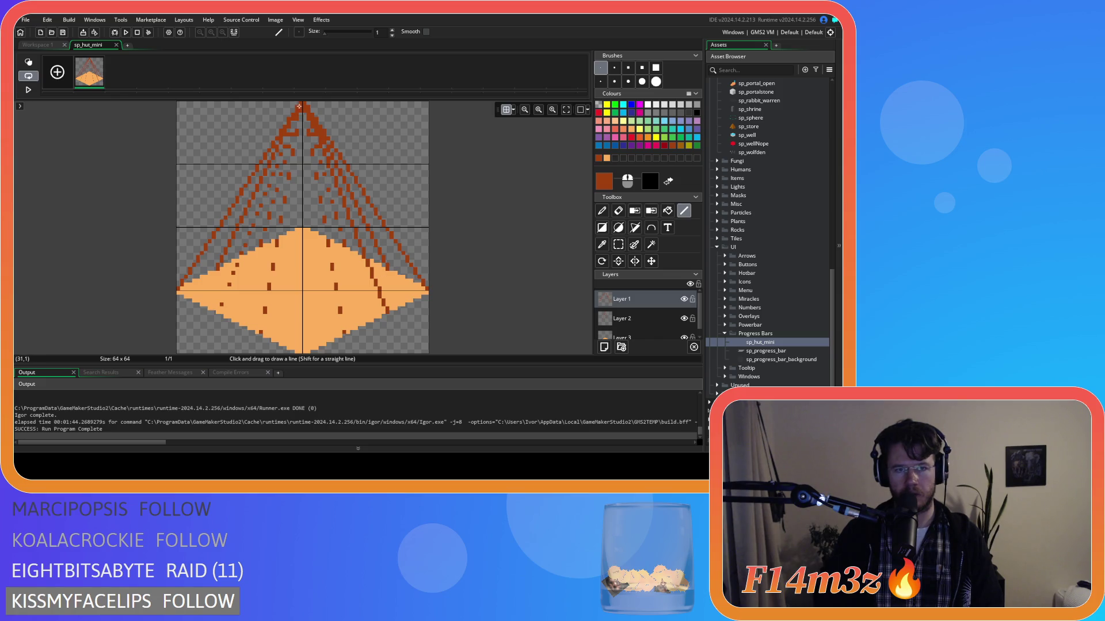
{"action": "left_click_drag", "start_coordinate": [299, 106], "coordinate": [219, 310]}
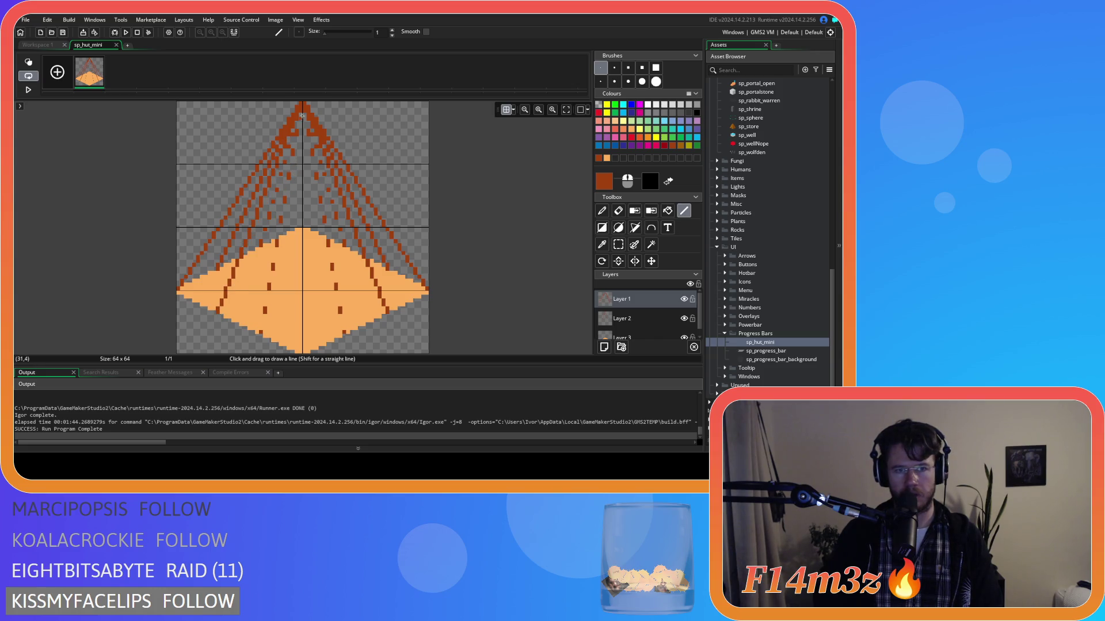
{"action": "mouse_move", "coordinate": [300, 103]}
{"action": "left_mouse_down"}
{"action": "mouse_move", "coordinate": [260, 245]}
{"action": "mouse_move", "coordinate": [292, 125]}
{"action": "mouse_move", "coordinate": [345, 243]}
{"action": "left_mouse_up"}
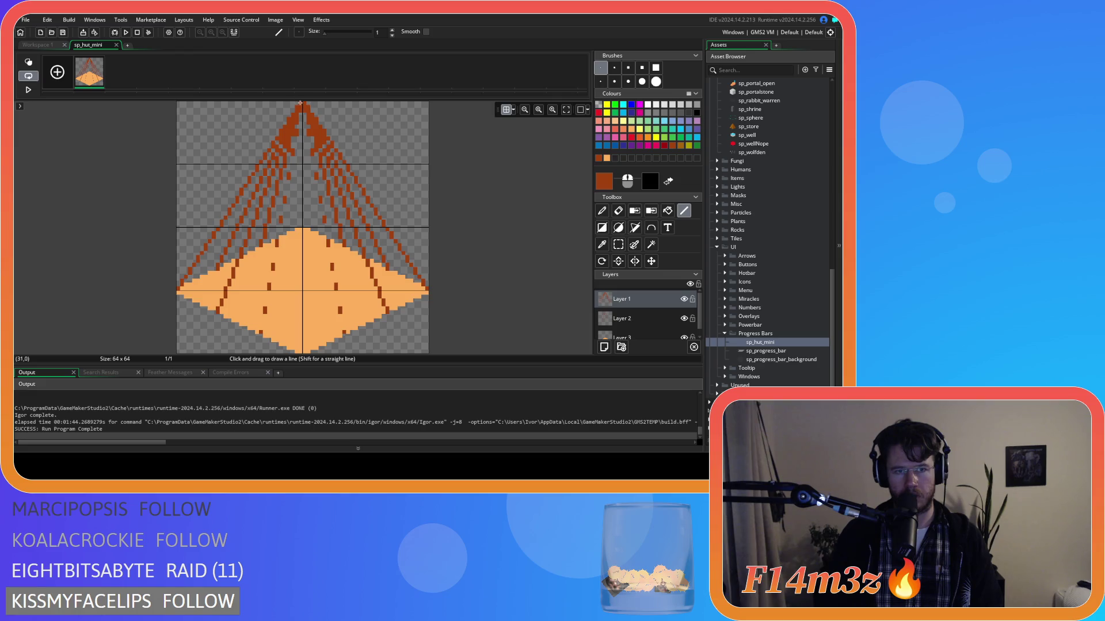
{"action": "left_click_drag", "start_coordinate": [301, 102], "coordinate": [261, 330]}
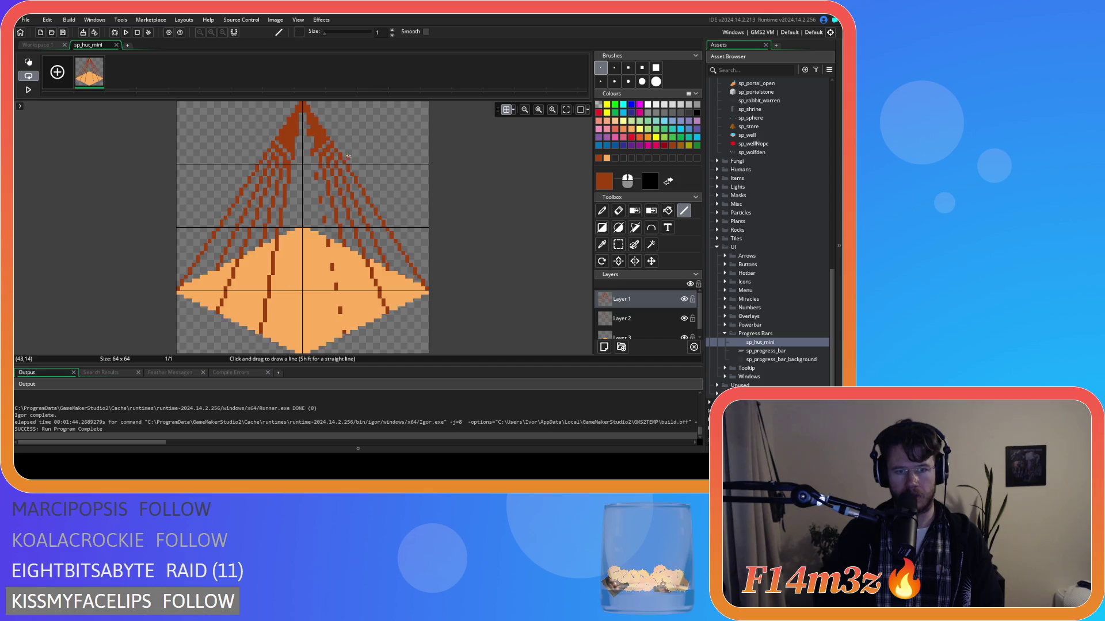
{"action": "mouse_move", "coordinate": [304, 103]}
{"action": "left_mouse_down"}
{"action": "mouse_move", "coordinate": [321, 299]}
{"action": "mouse_move", "coordinate": [343, 331]}
{"action": "left_mouse_up"}
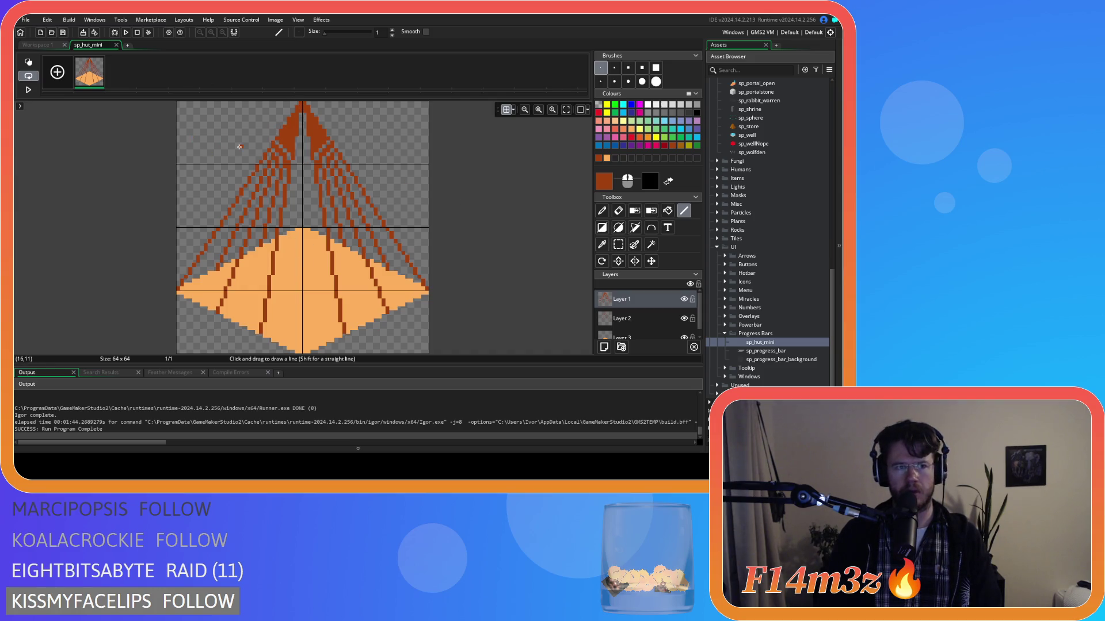
View the sp_hut_frame_shadow and sp_hut_frame sprites for reference, then close them.
{"action": "scroll", "coordinate": [761, 167], "scroll_direction": "up", "scroll_amount": 5}
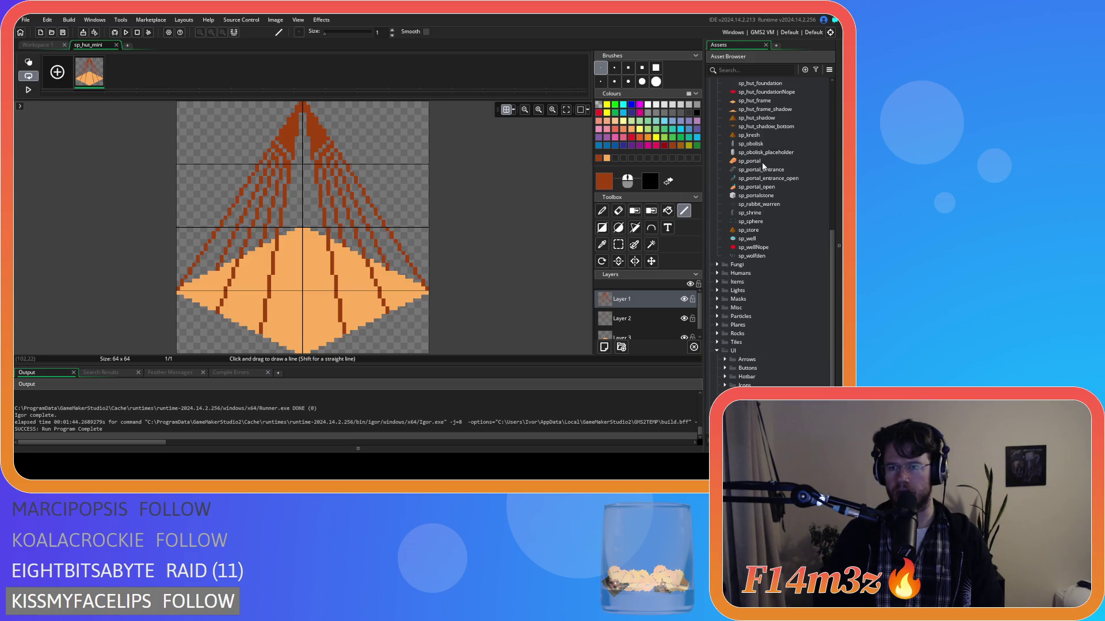
{"action": "double_click", "coordinate": [758, 146]}
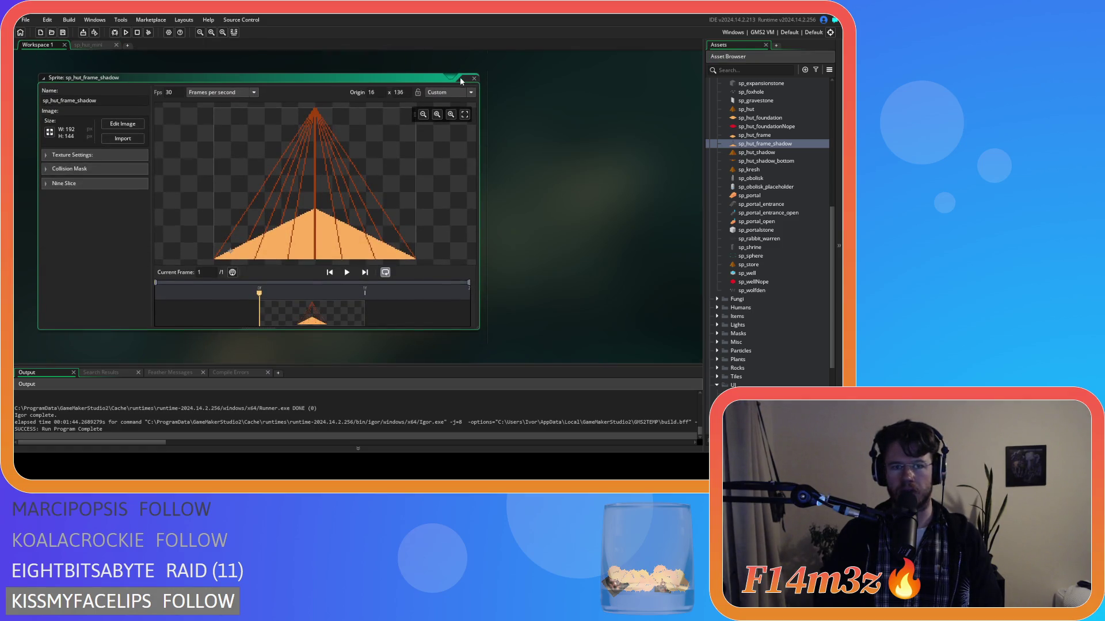
{"action": "left_click", "coordinate": [474, 78]}
{"action": "left_click", "coordinate": [773, 135]}
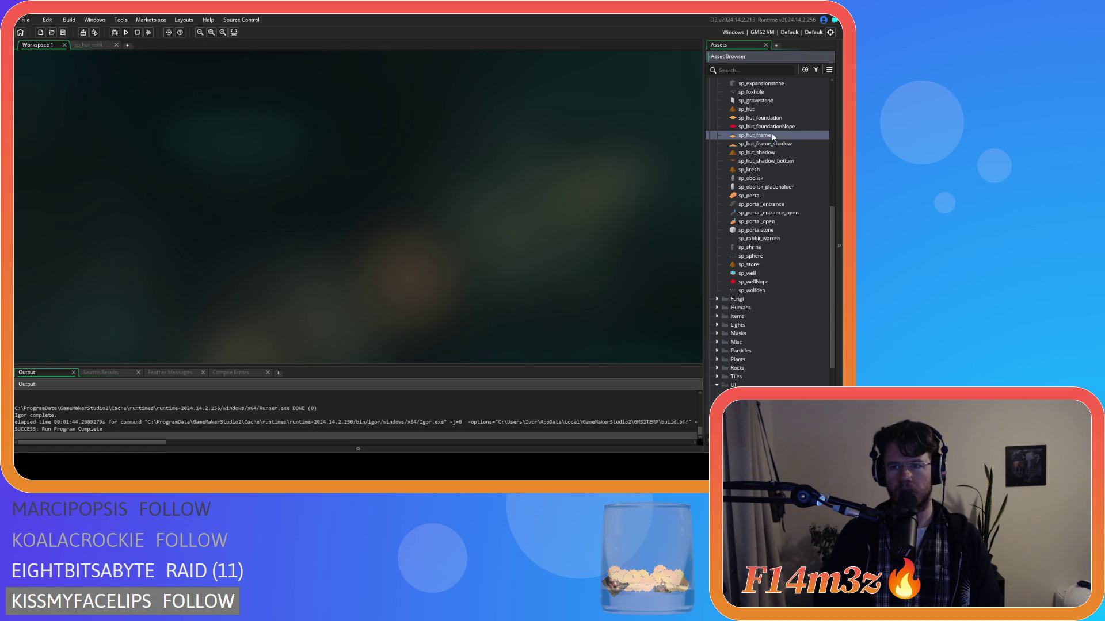
{"action": "double_click", "coordinate": [772, 136]}
{"action": "left_click", "coordinate": [474, 78]}
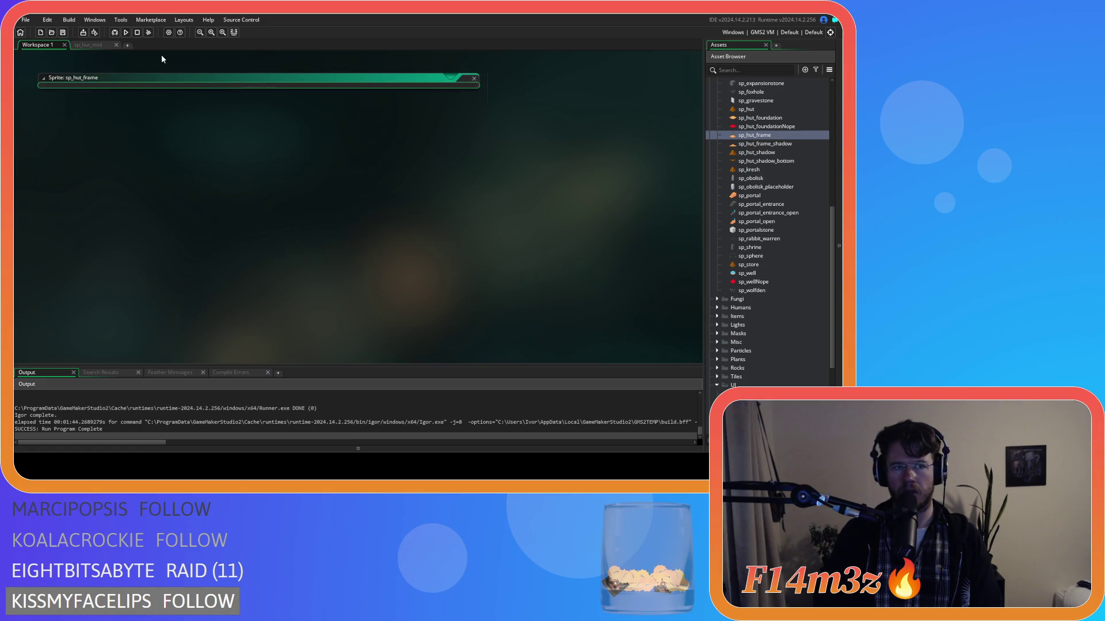
In sp_hut_mini, draw a thick vertical centre pole from apex to bottom tip and delete Layer 2.
{"action": "left_click", "coordinate": [89, 44]}
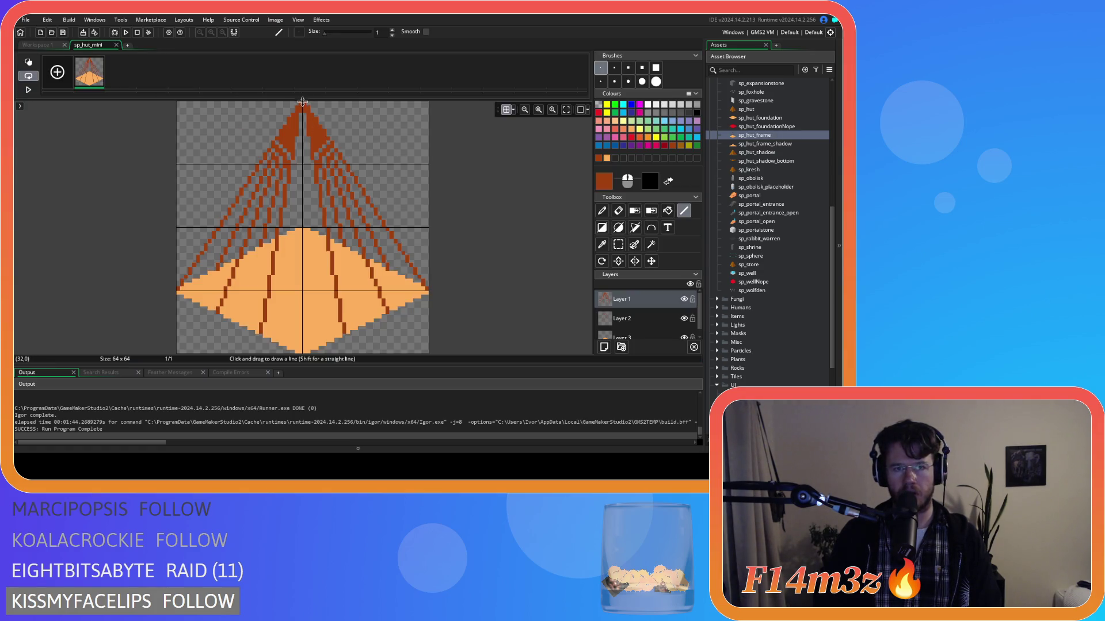
{"action": "left_click_drag", "start_coordinate": [304, 104], "coordinate": [299, 352]}
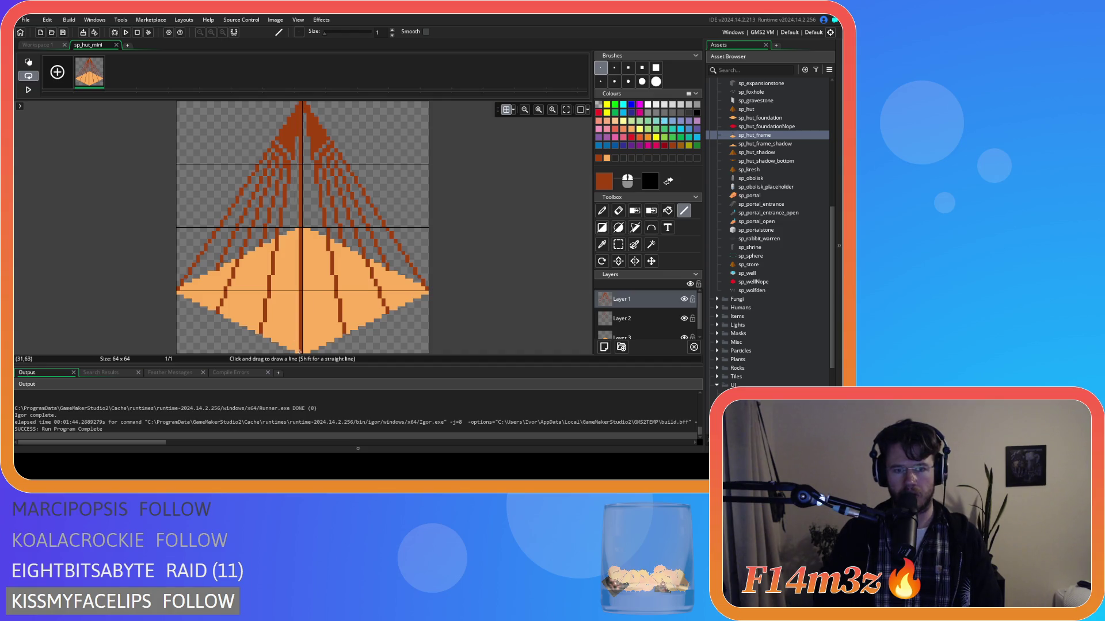
{"action": "left_click_drag", "start_coordinate": [305, 105], "coordinate": [305, 351]}
{"action": "left_click", "coordinate": [648, 319]}
{"action": "key", "text": "Delete"}
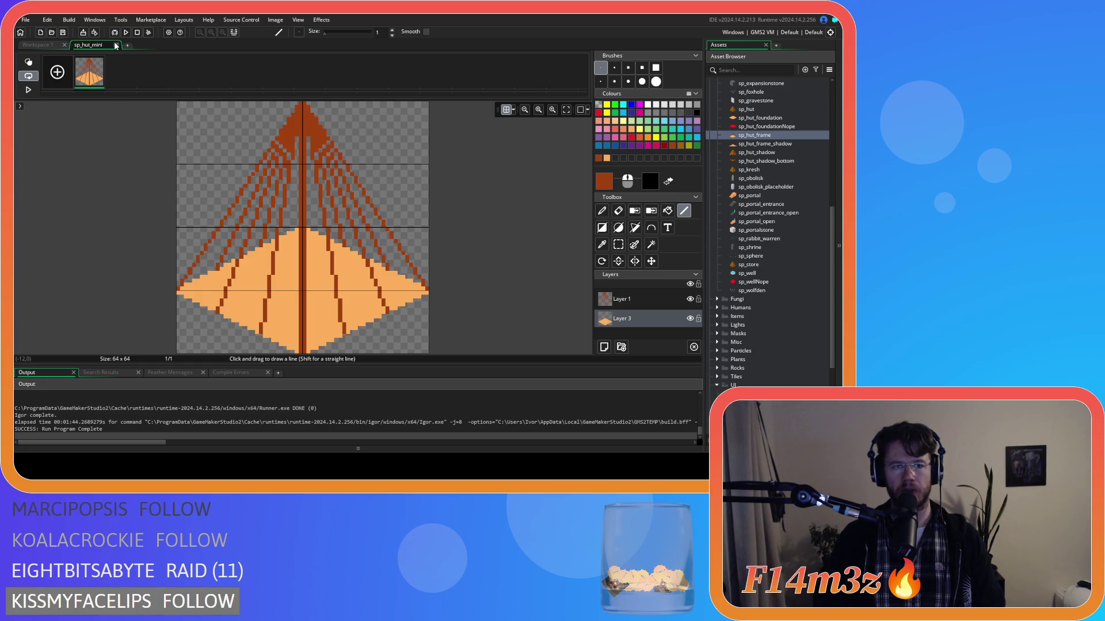
Duplicate the hut frame, erase Layer 1's roof lines from frame 1, and close the editor.
{"action": "right_click", "coordinate": [99, 82]}
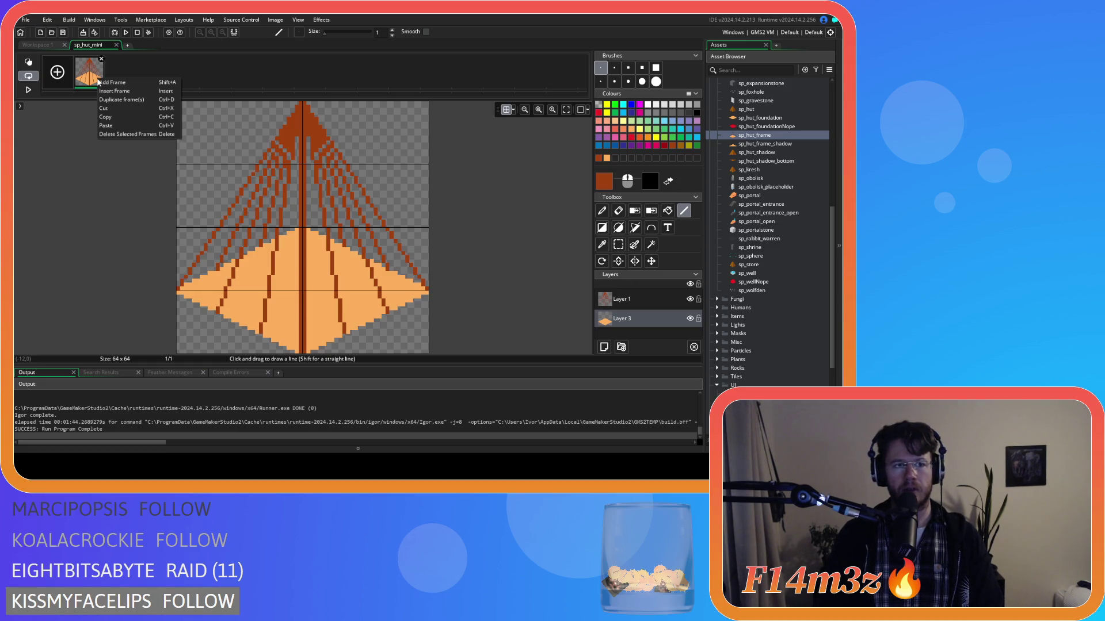
{"action": "left_click", "coordinate": [136, 104]}
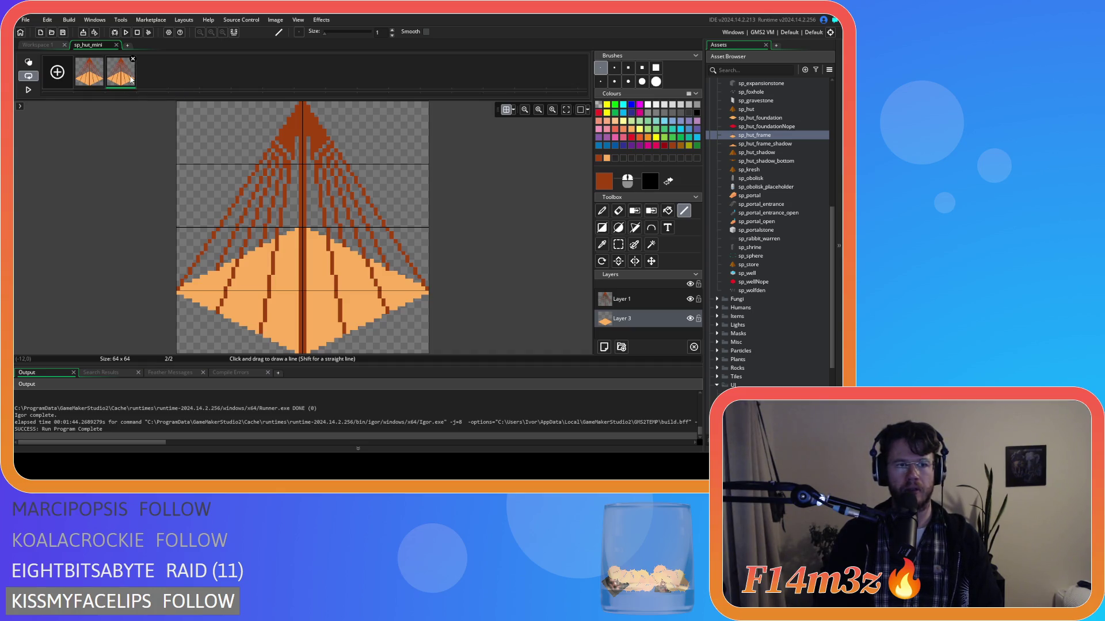
{"action": "left_click", "coordinate": [645, 304]}
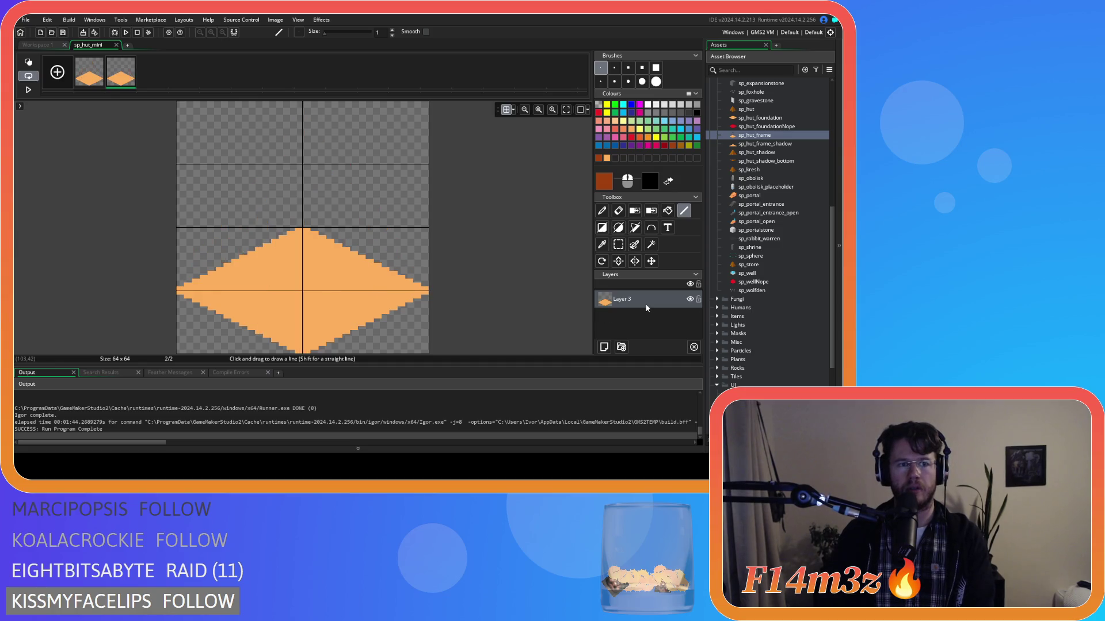
{"action": "left_click", "coordinate": [77, 81]}
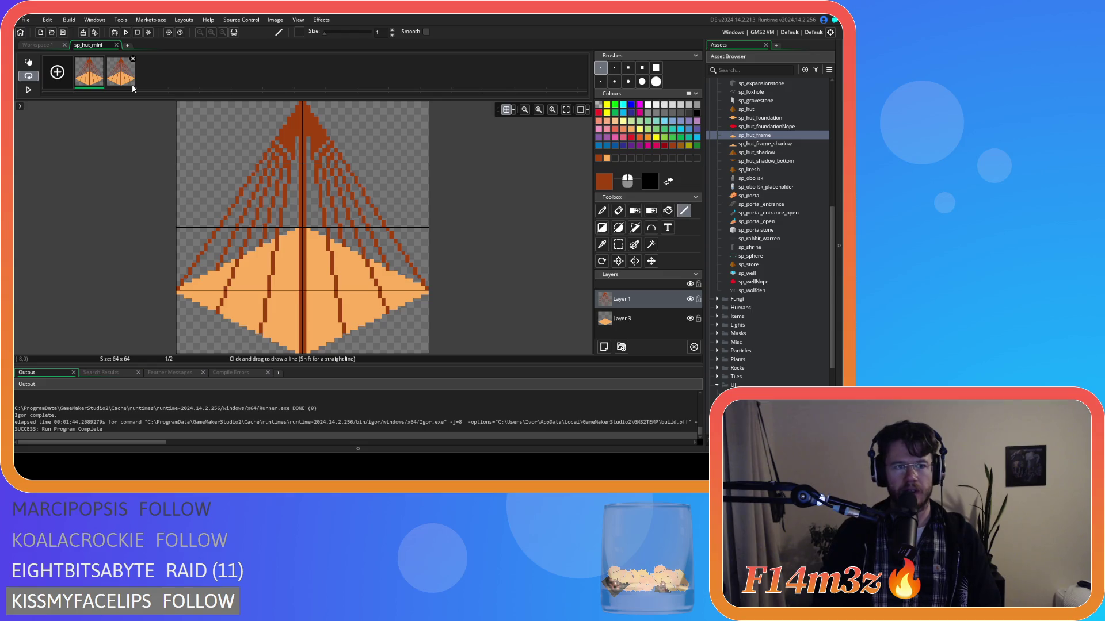
{"action": "key", "text": "ctrl+a"}
{"action": "key", "text": "Delete"}
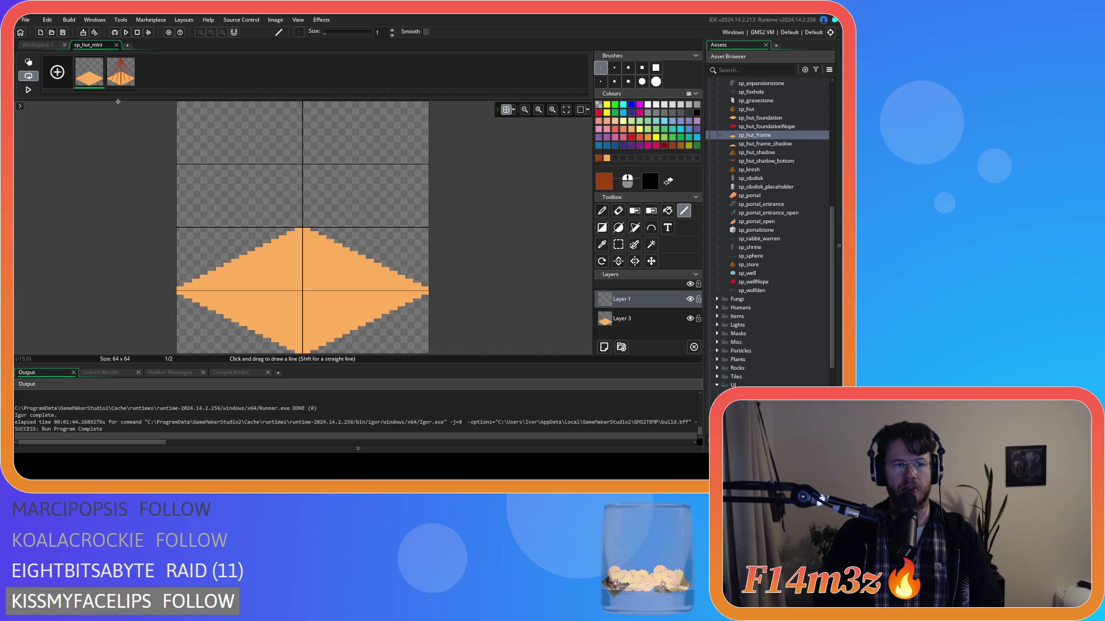
{"action": "left_click", "coordinate": [117, 45]}
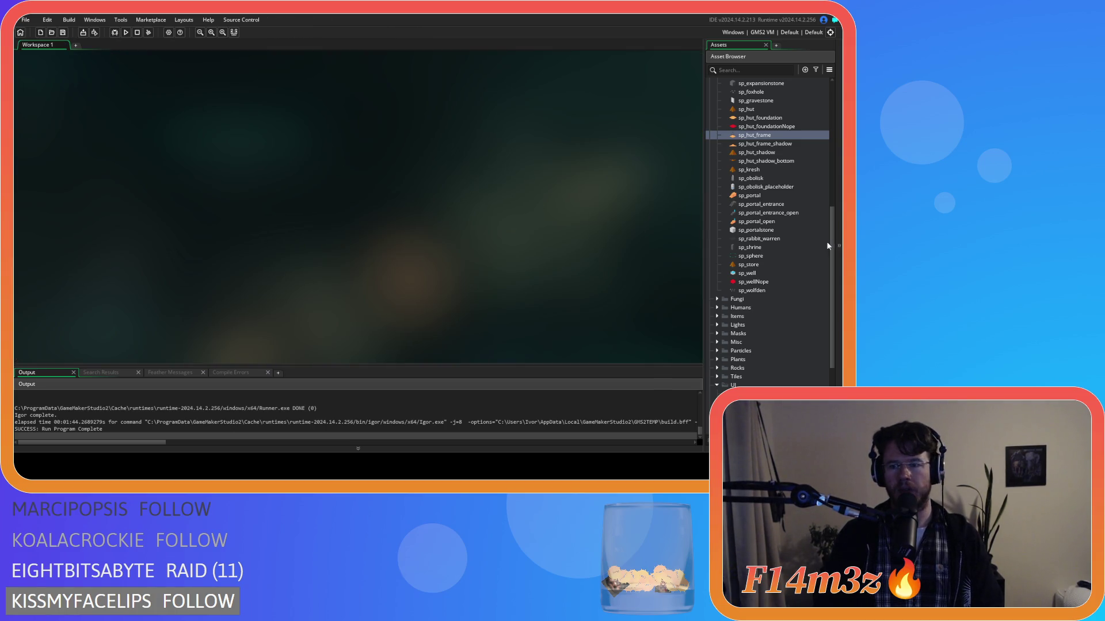
Collapse the Sprites folder, preview sp_hut_mini's two frames, then scroll back to sc_drawProgressBars.
{"action": "scroll", "coordinate": [733, 236], "scroll_direction": "up", "scroll_amount": 4}
{"action": "scroll", "coordinate": [725, 225], "scroll_direction": "up", "scroll_amount": 3}
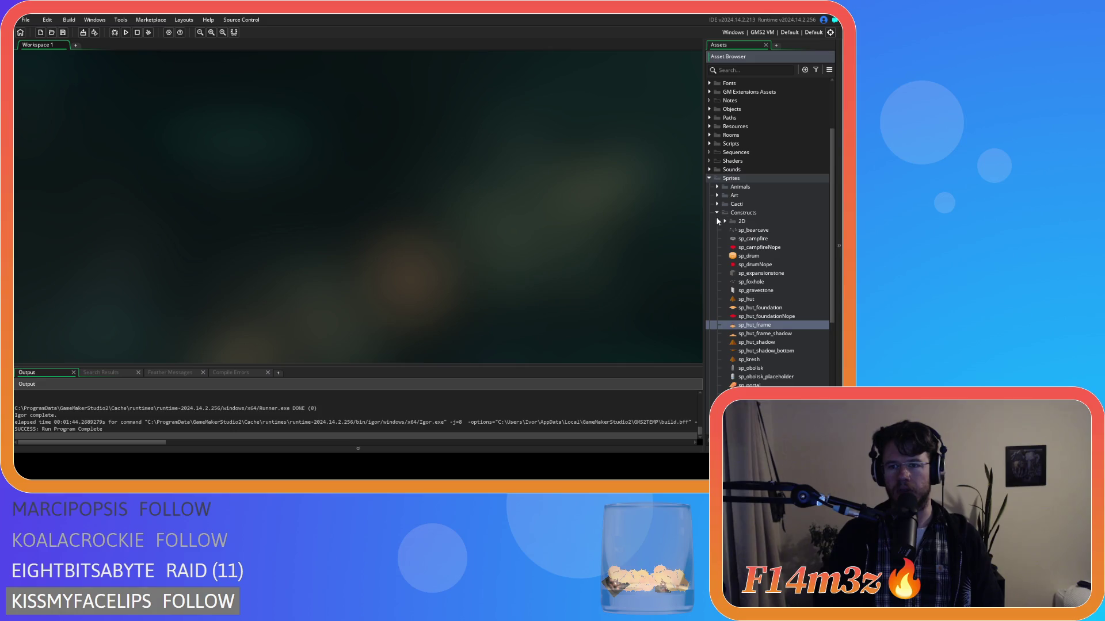
{"action": "scroll", "coordinate": [716, 216], "scroll_direction": "up", "scroll_amount": 4}
{"action": "left_click", "coordinate": [708, 255]}
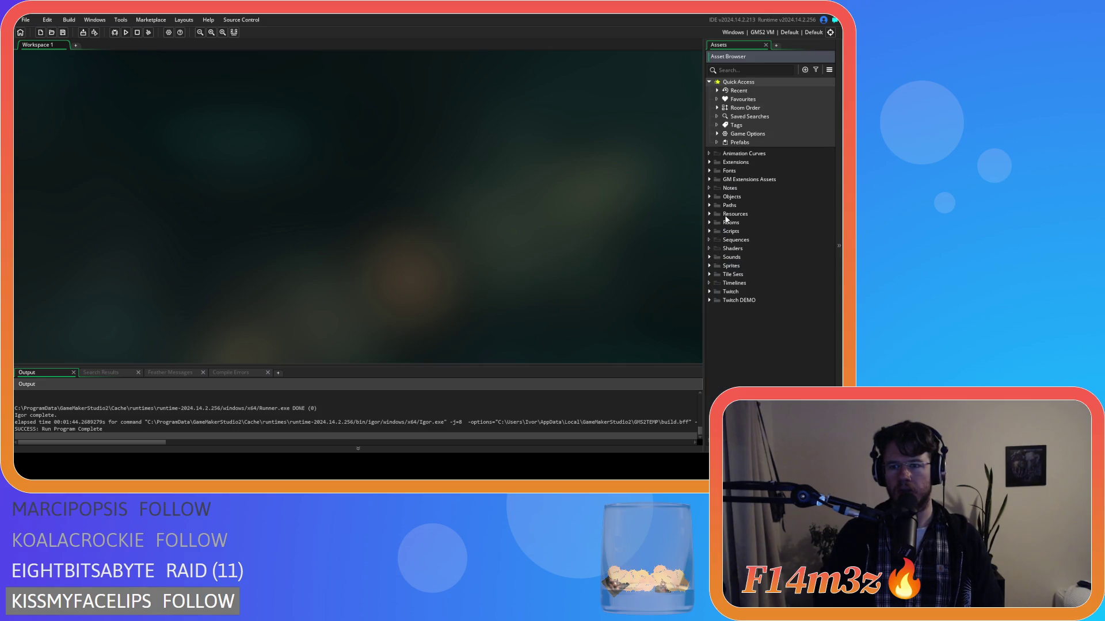
{"action": "mouse_move", "coordinate": [714, 198]}
{"action": "left_mouse_down"}
{"action": "mouse_move", "coordinate": [679, 215]}
{"action": "mouse_move", "coordinate": [609, 216]}
{"action": "left_mouse_up"}
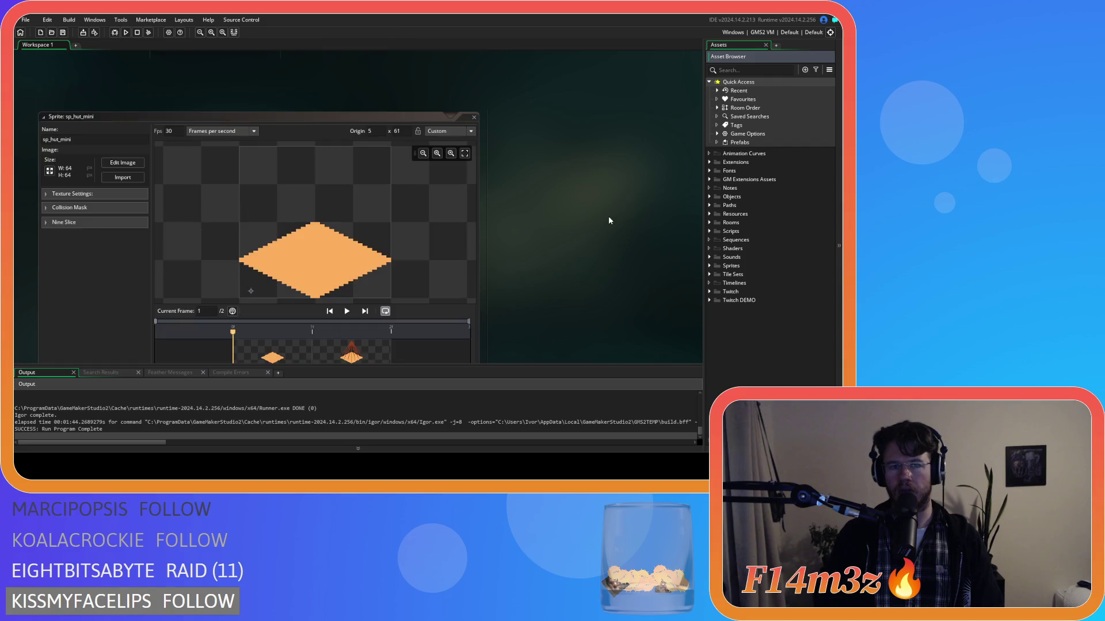
{"action": "left_click", "coordinate": [474, 118]}
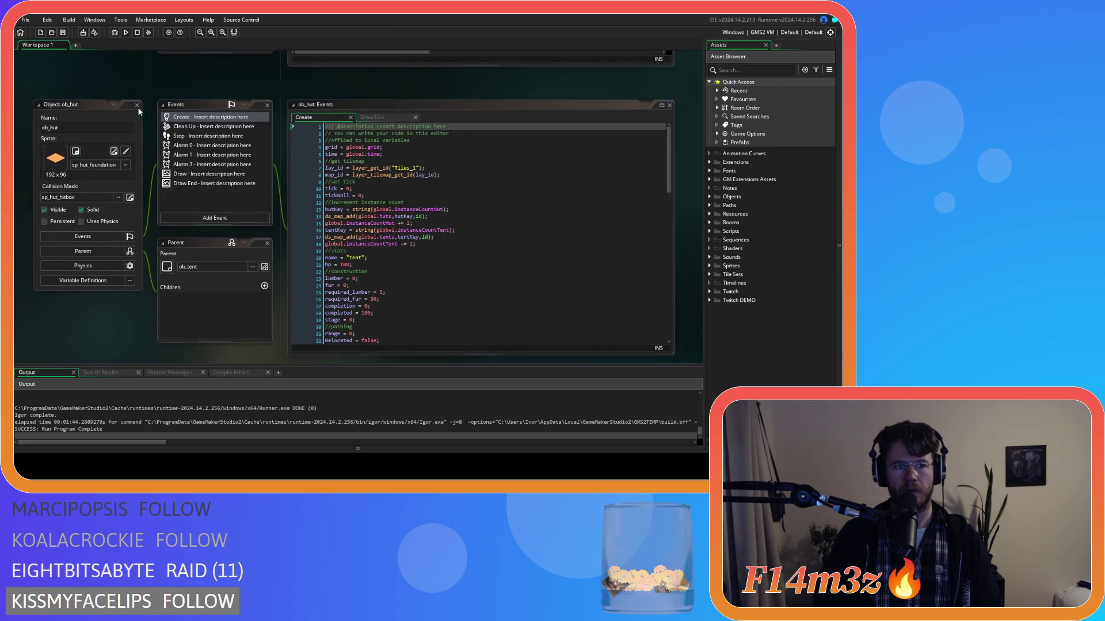
{"action": "scroll", "coordinate": [138, 112], "scroll_direction": "down", "scroll_amount": 10}
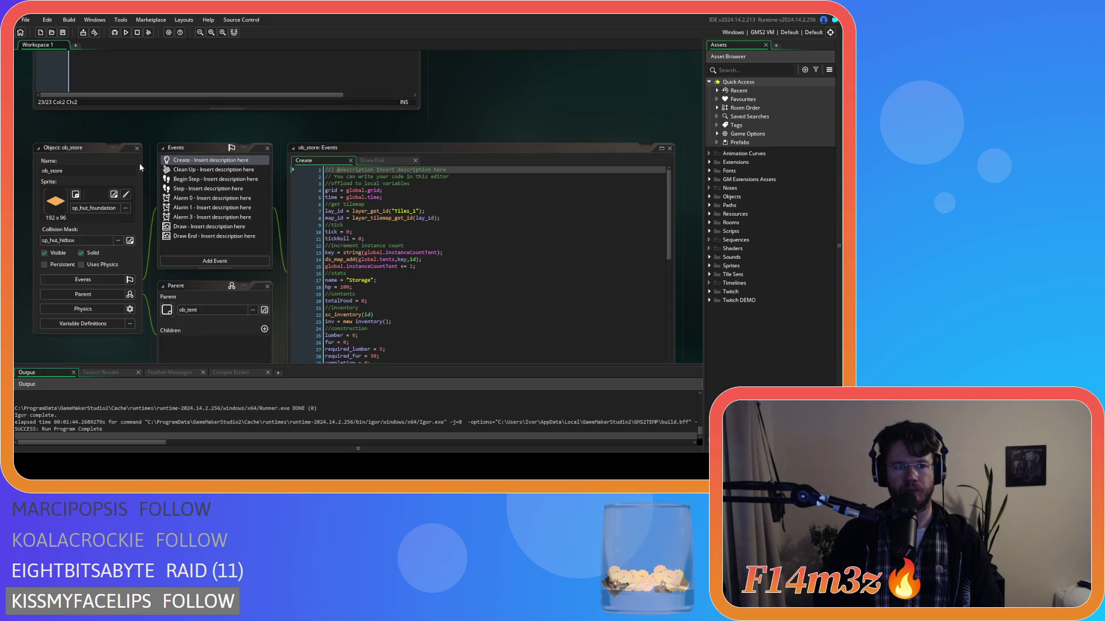
{"action": "scroll", "coordinate": [160, 160], "scroll_direction": "up", "scroll_amount": 7}
{"action": "scroll", "coordinate": [549, 187], "scroll_direction": "up", "scroll_amount": 3}
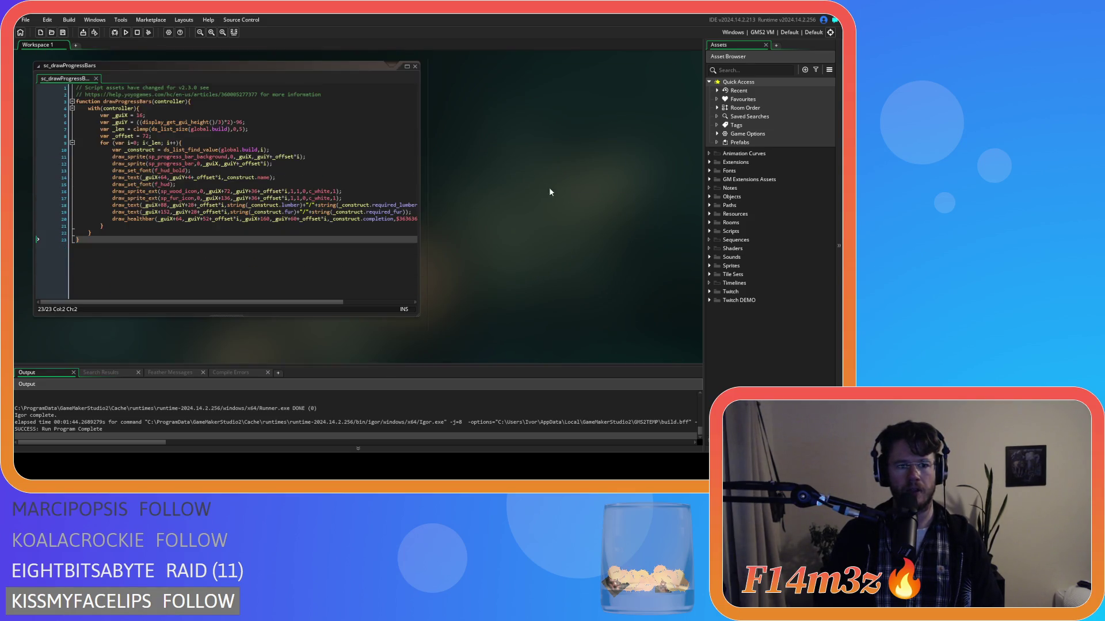
Open a new line after the progress bar background draw call in sc_drawProgressBars.
{"action": "mouse_move", "coordinate": [250, 301]}
{"action": "left_mouse_down"}
{"action": "mouse_move", "coordinate": [296, 301]}
{"action": "mouse_move", "coordinate": [226, 282]}
{"action": "left_mouse_up"}
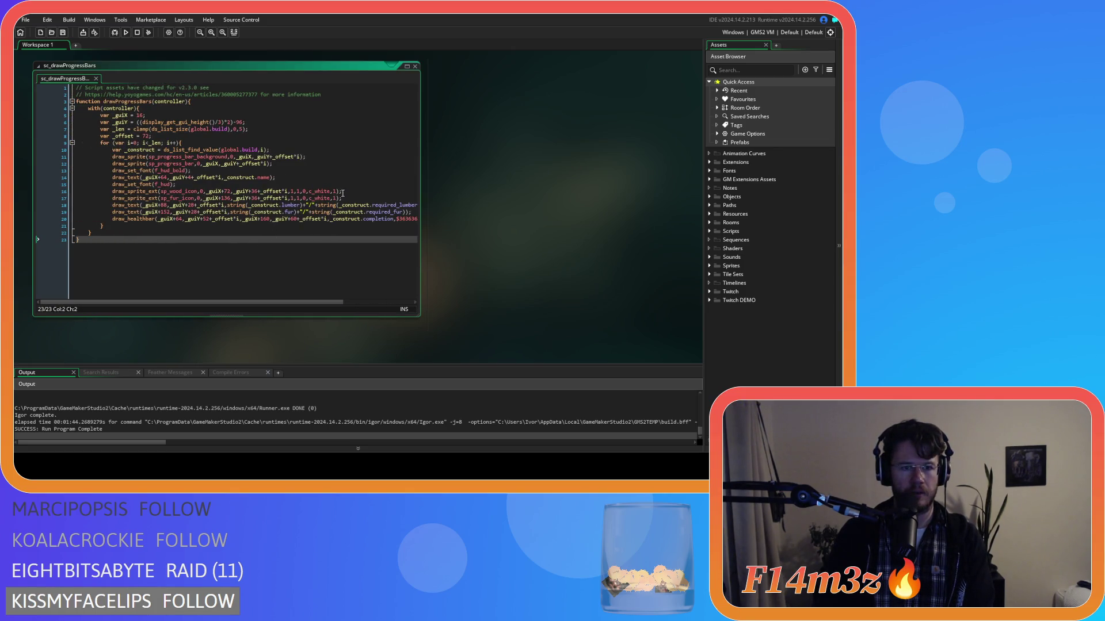
{"action": "left_click_drag", "start_coordinate": [305, 301], "coordinate": [374, 302]}
{"action": "left_click", "coordinate": [406, 220]}
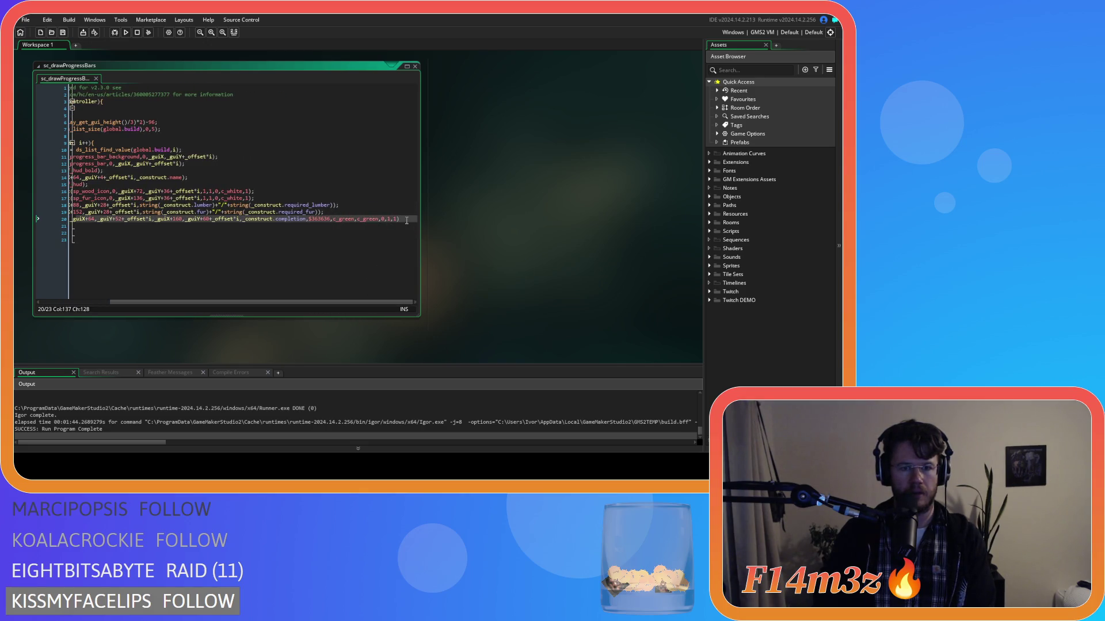
{"action": "type", "text": ";"}
{"action": "key", "text": "Return"}
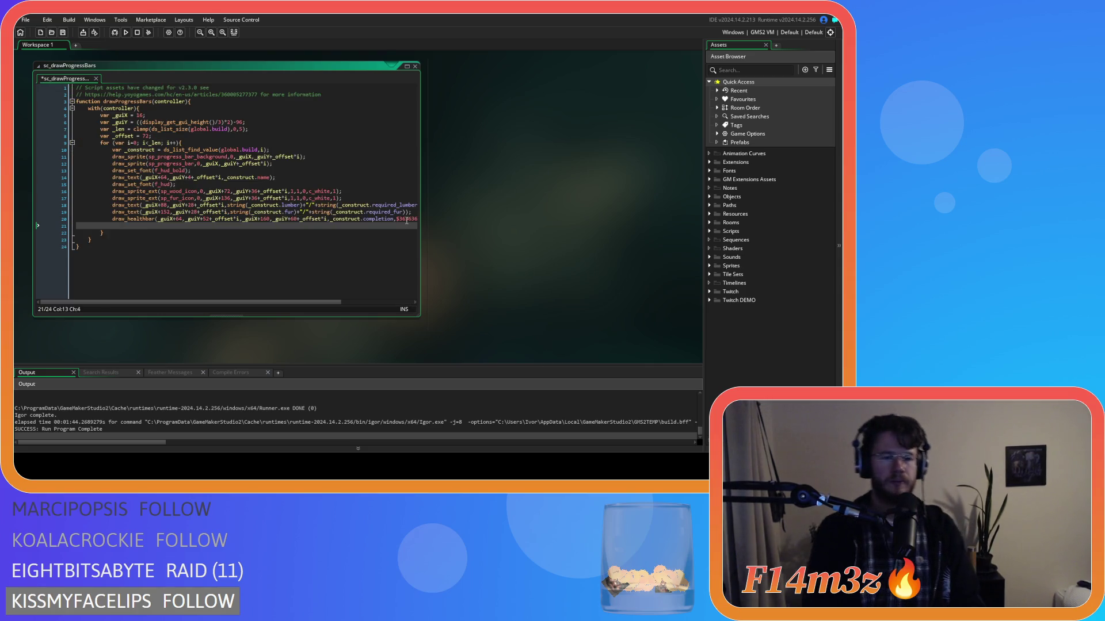
{"action": "key", "text": "ctrl+z"}
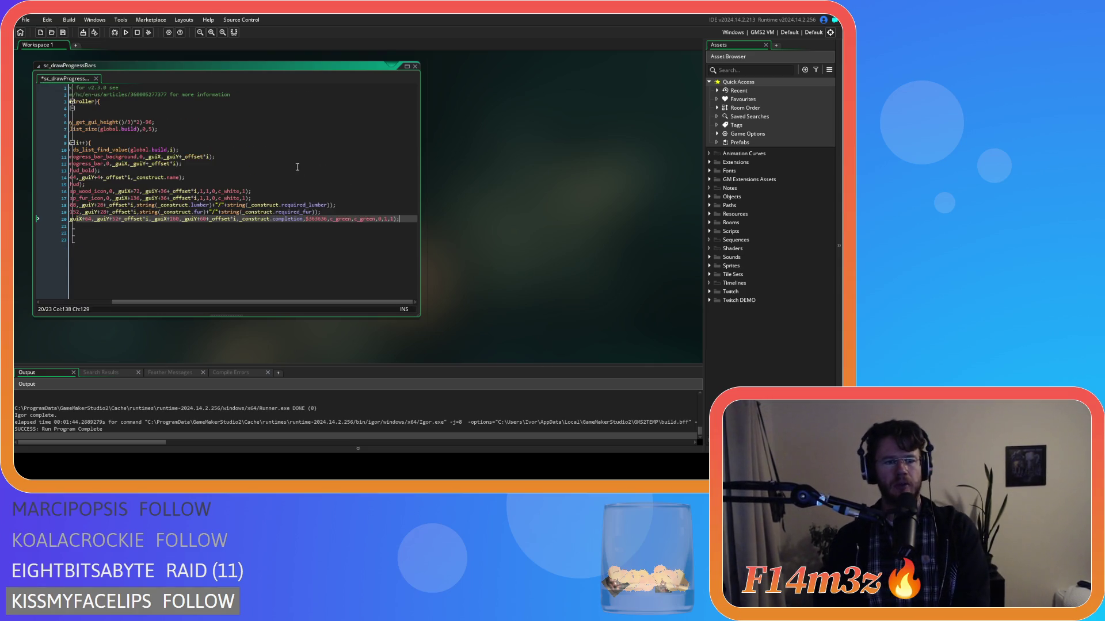
{"action": "scroll", "coordinate": [230, 293], "scroll_direction": "left", "scroll_amount": 5}
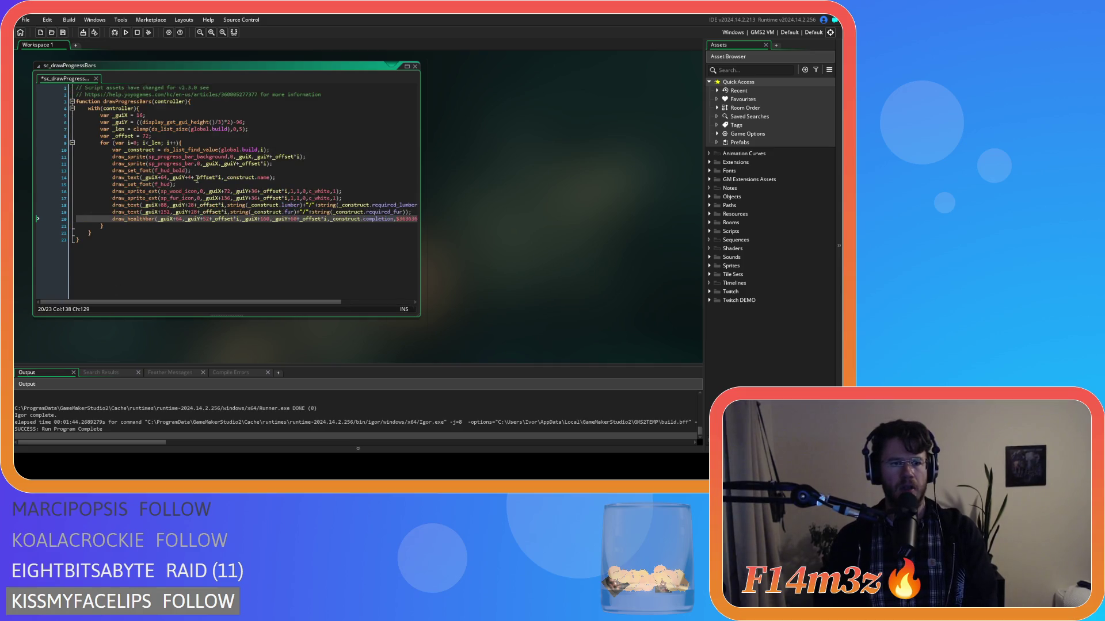
{"action": "left_click", "coordinate": [312, 165]}
{"action": "left_click", "coordinate": [331, 155]}
{"action": "key", "text": "Return"}
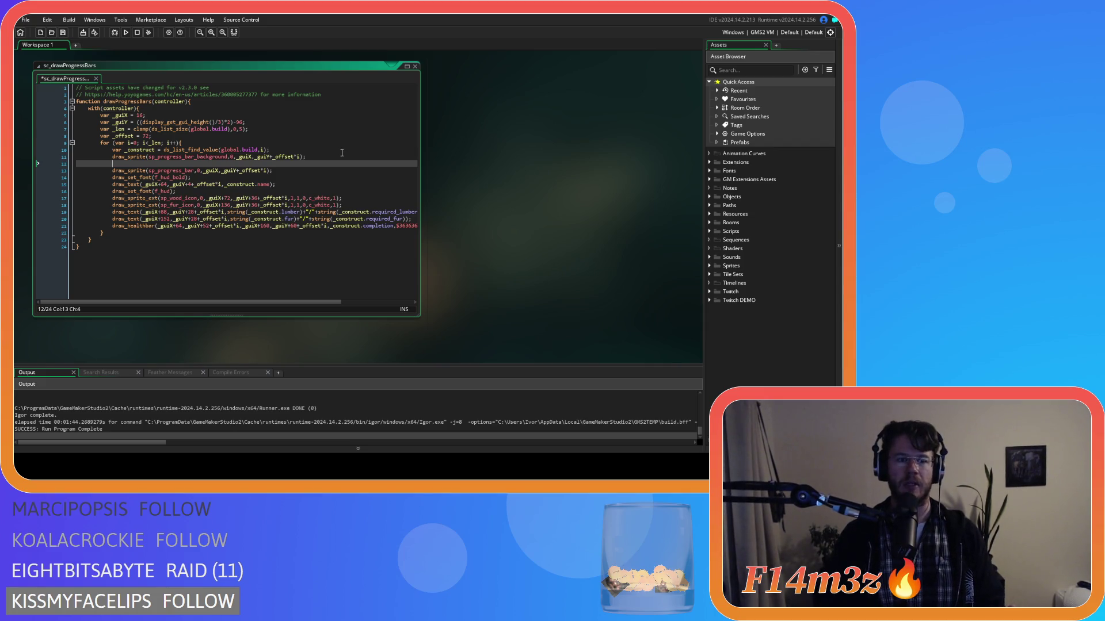
Add draw_sprite(sp_hut_mini, 0, ...) reusing line 11's position arguments, and save.
{"action": "type", "text": "d"}
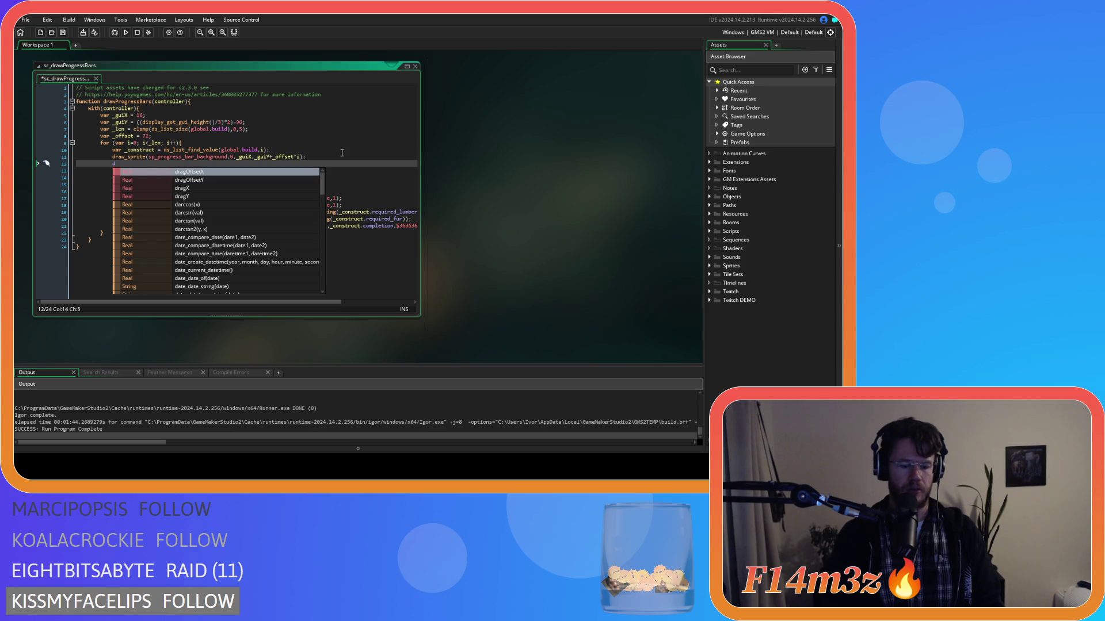
{"action": "type", "text": "raw_spr"}
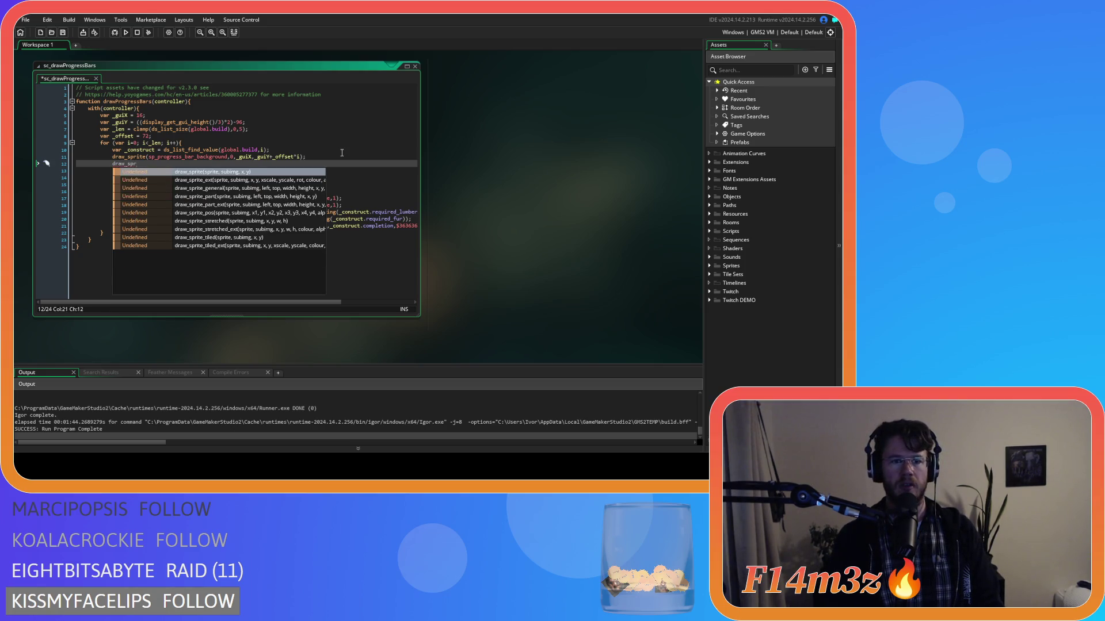
{"action": "key", "text": "Return"}
{"action": "type", "text": "sp_hut_"}
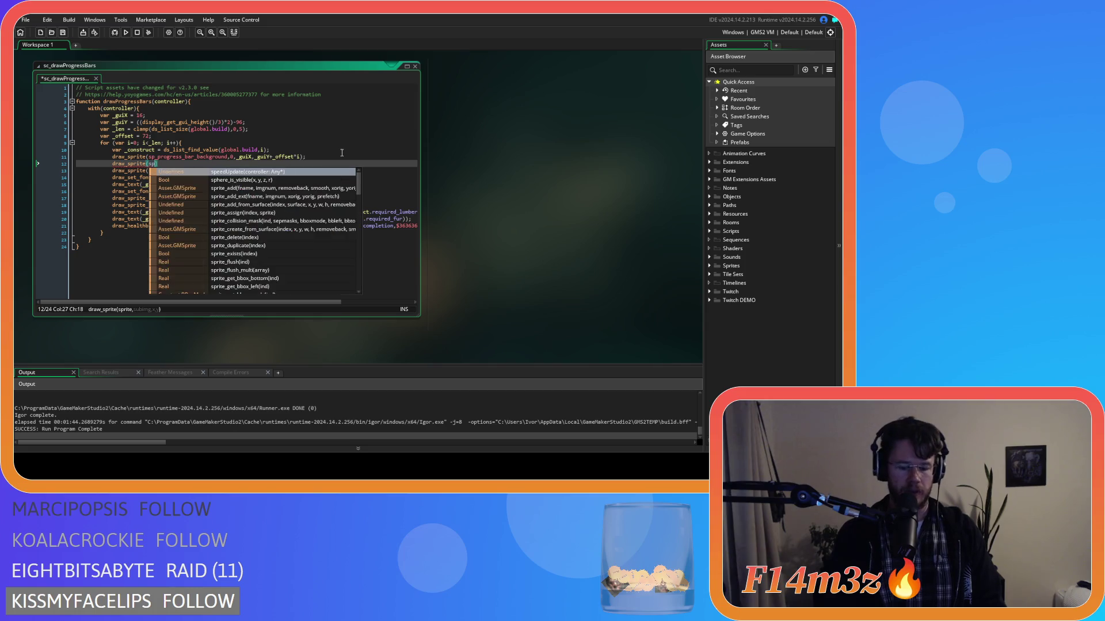
{"action": "type", "text": "m"}
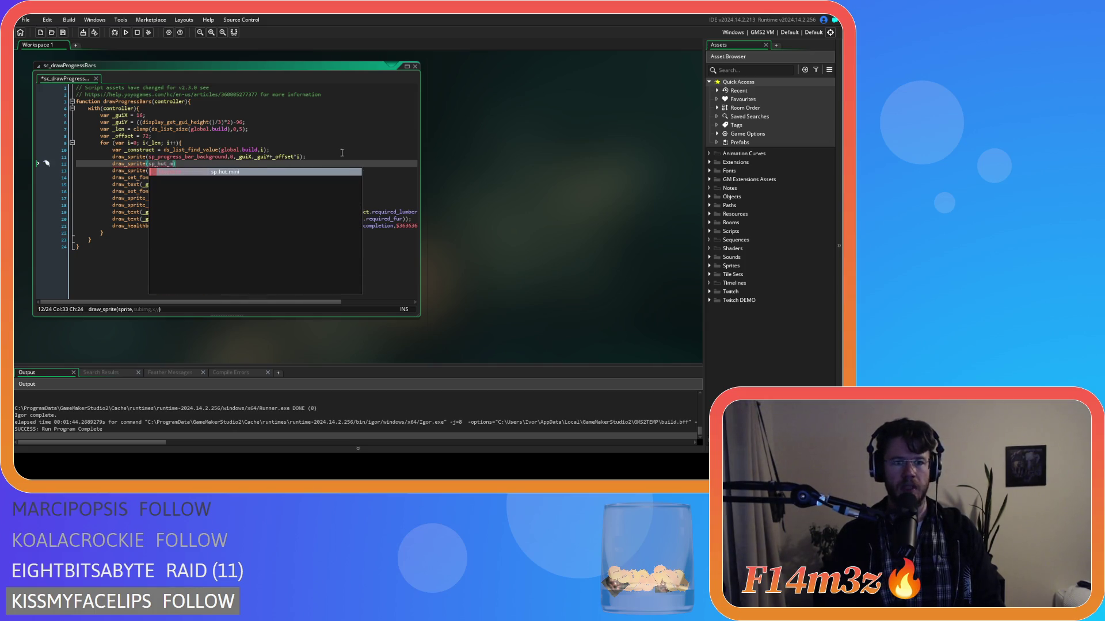
{"action": "key", "text": "Return"}
{"action": "type", "text": ",-,"}
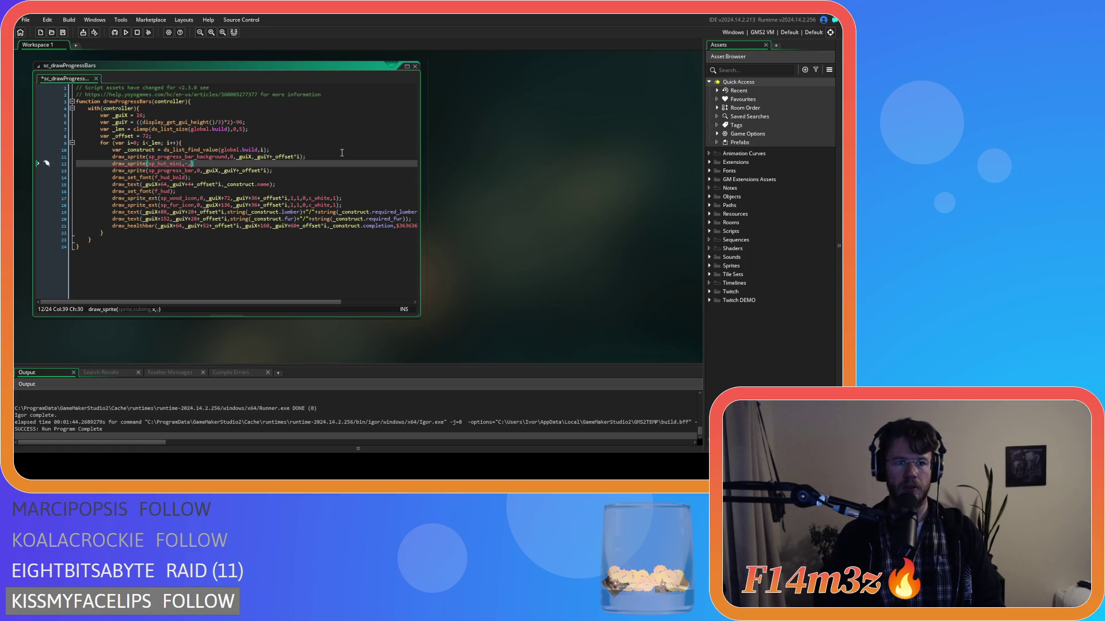
{"action": "key", "text": "BackSpace"}
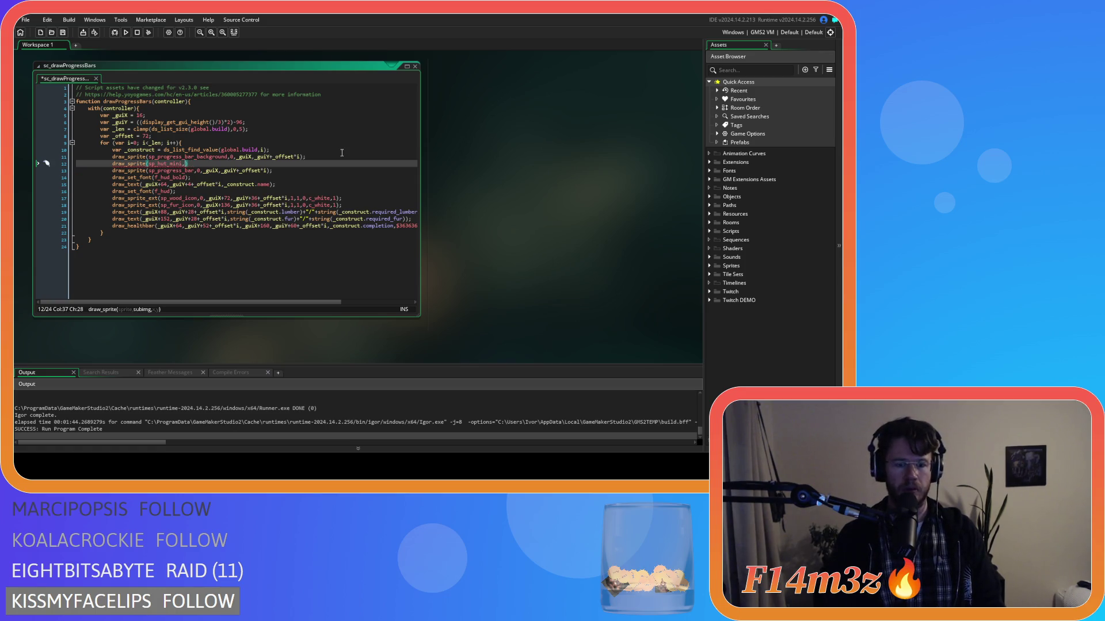
{"action": "type", "text": "0,"}
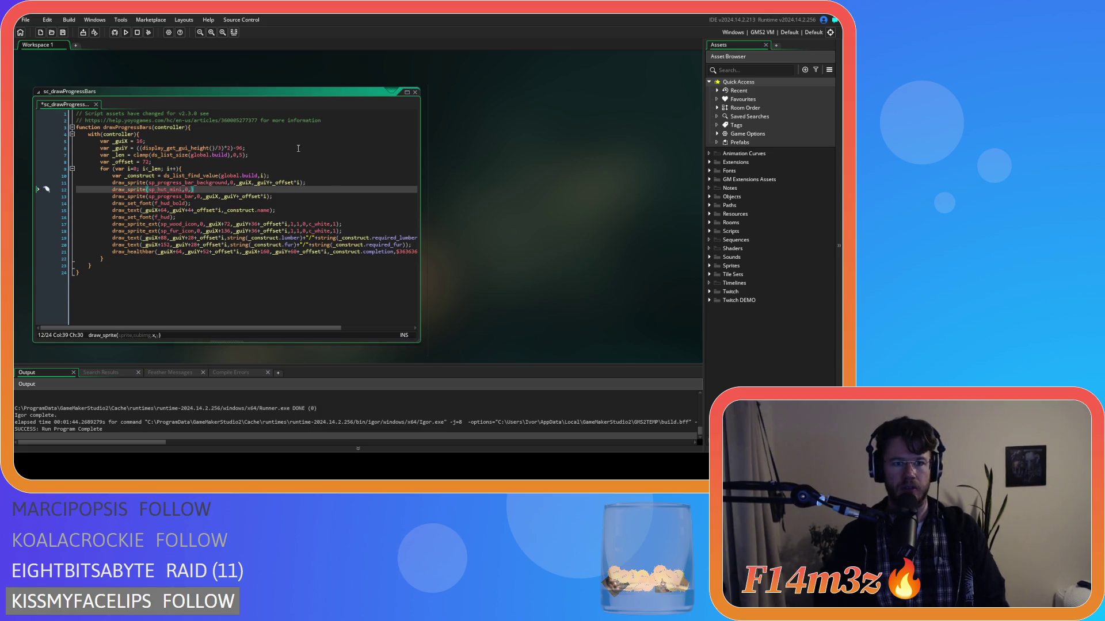
{"action": "left_click_drag", "start_coordinate": [233, 182], "coordinate": [300, 183]}
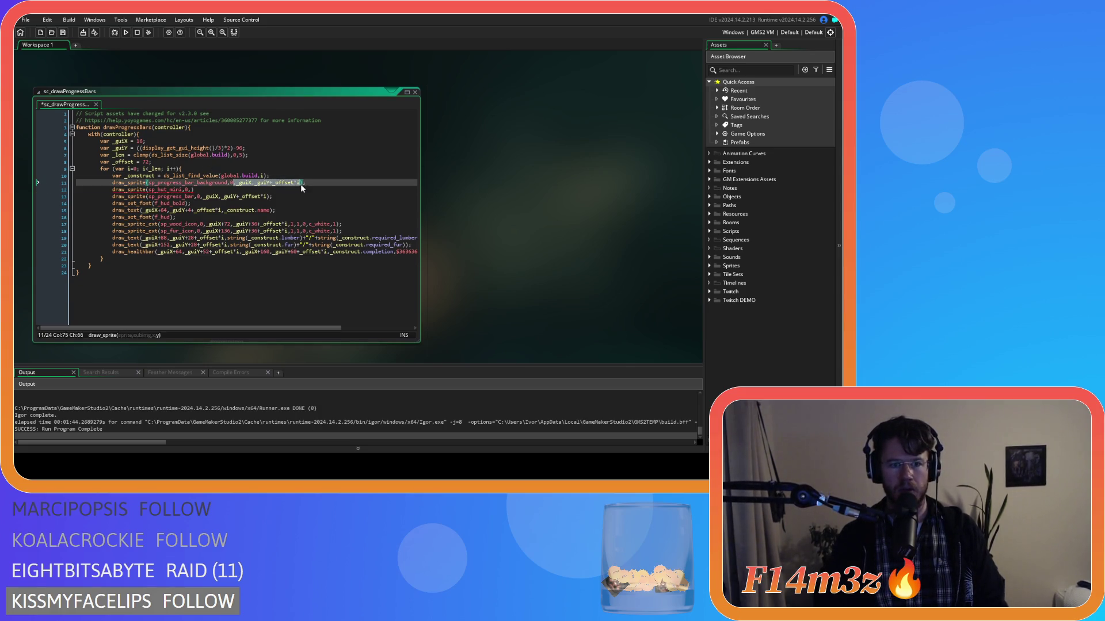
{"action": "key", "text": "ctrl+c"}
{"action": "left_click", "coordinate": [191, 189]}
{"action": "key", "text": "ctrl+v"}
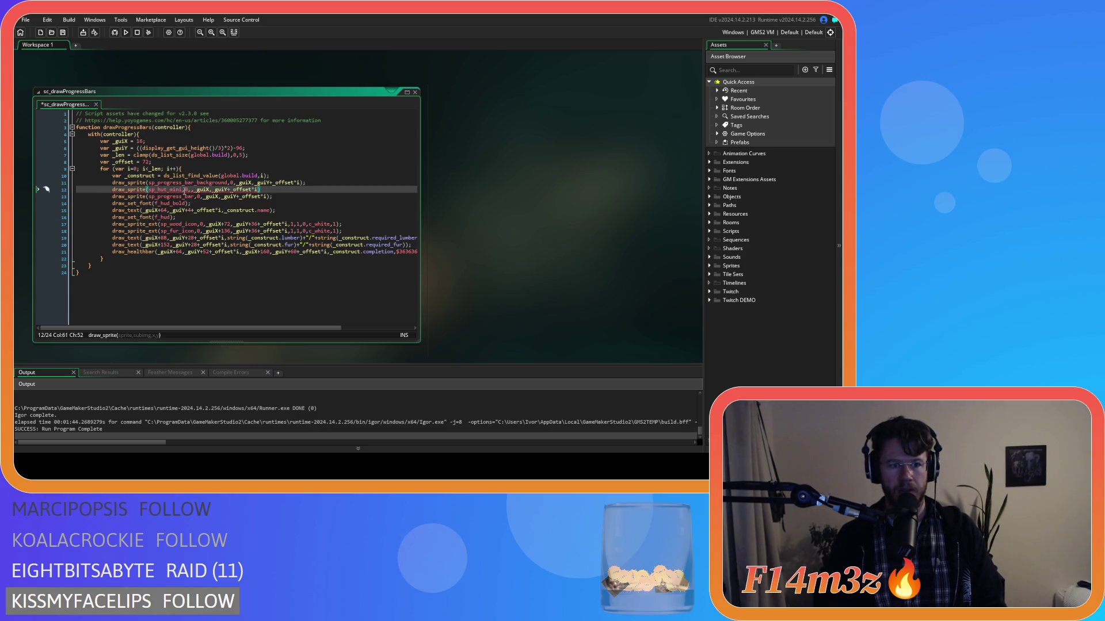
{"action": "key", "text": "ctrl+s"}
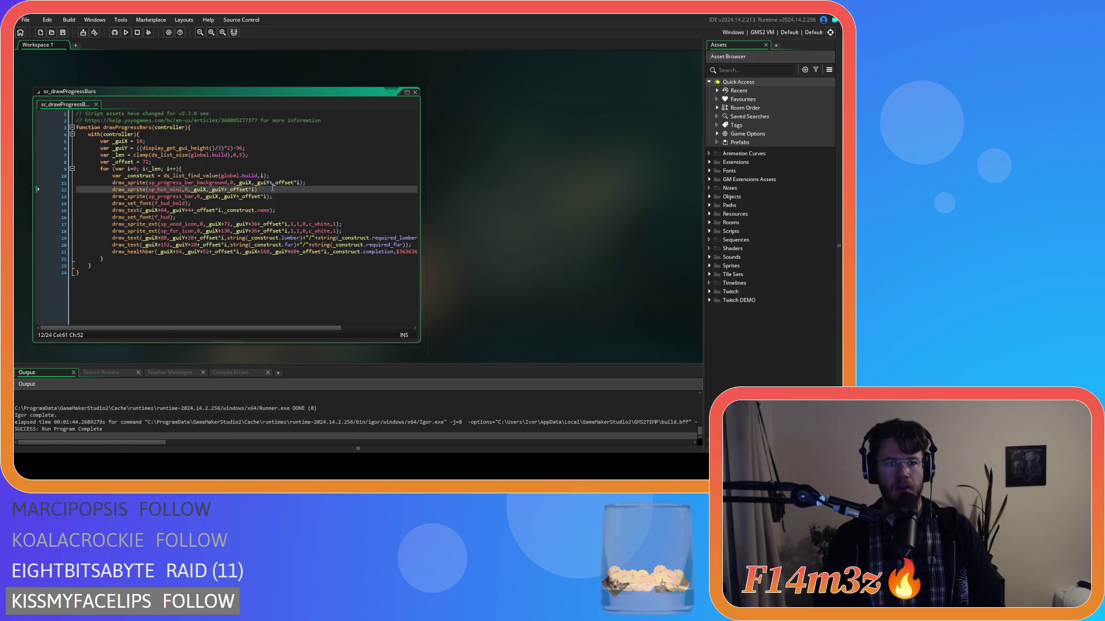
{"action": "type", "text": ";"}
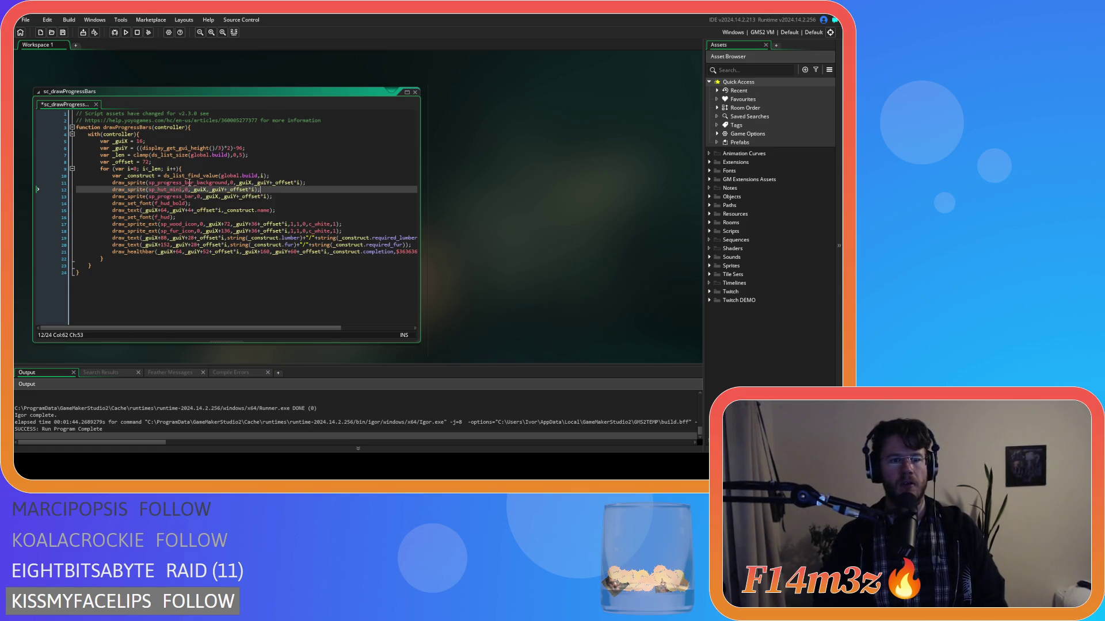
Wrap the hut draw in an if on _construct.stage below 1, followed by an empty else block.
{"action": "left_click", "coordinate": [316, 180]}
{"action": "key", "text": "Return"}
{"action": "type", "text": "if ("}
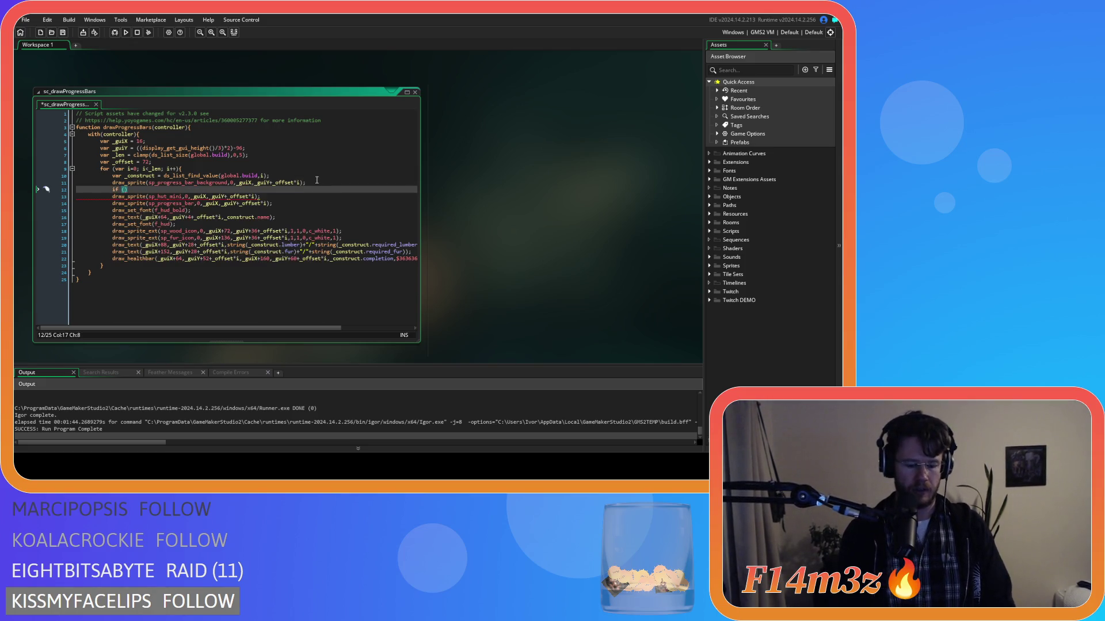
{"action": "type", "text": "_construct"}
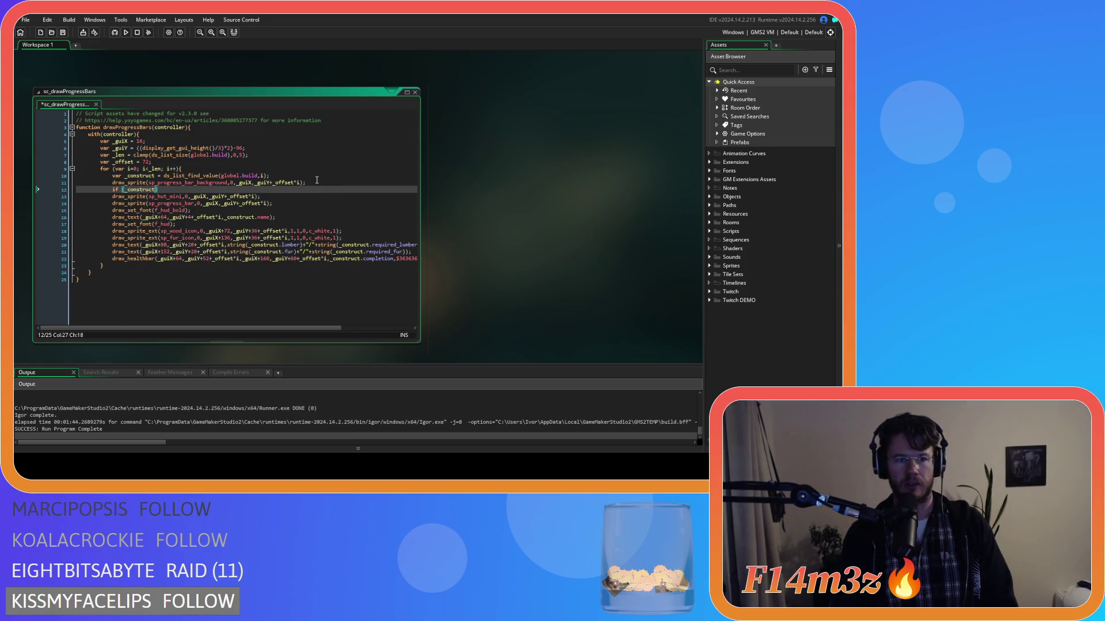
{"action": "type", "text": ".stage"}
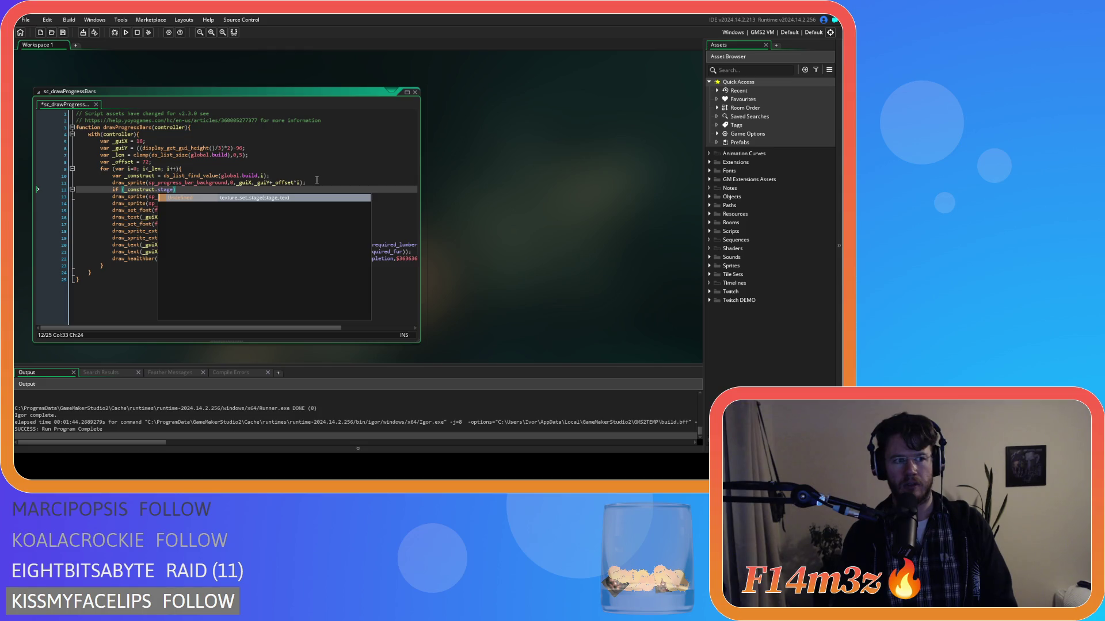
{"action": "type", "text": "("}
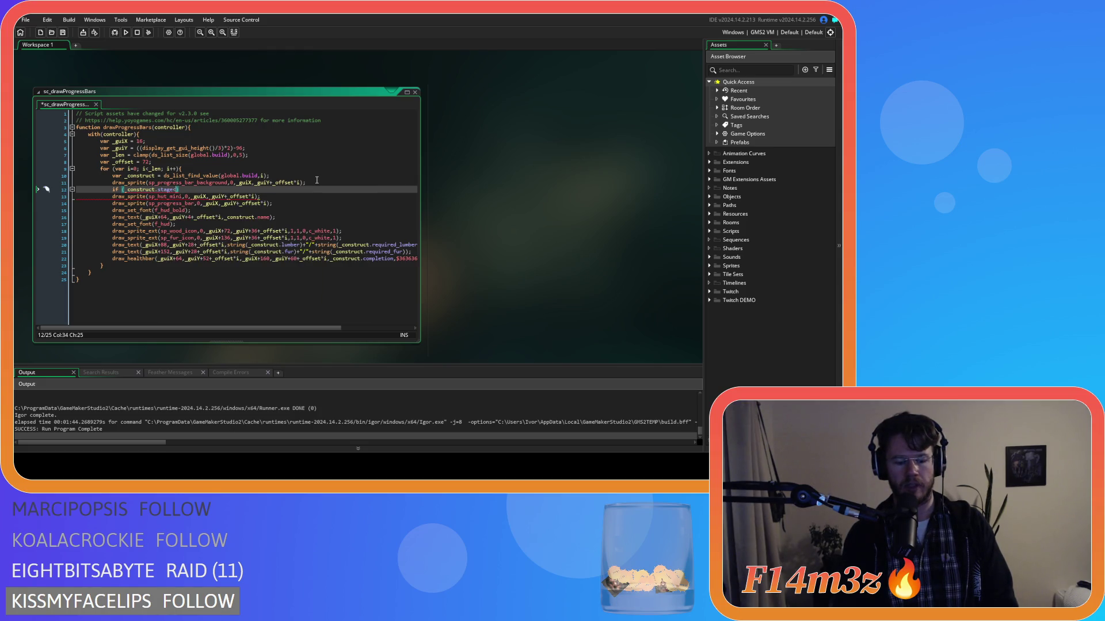
{"action": "type", "text": "1){"}
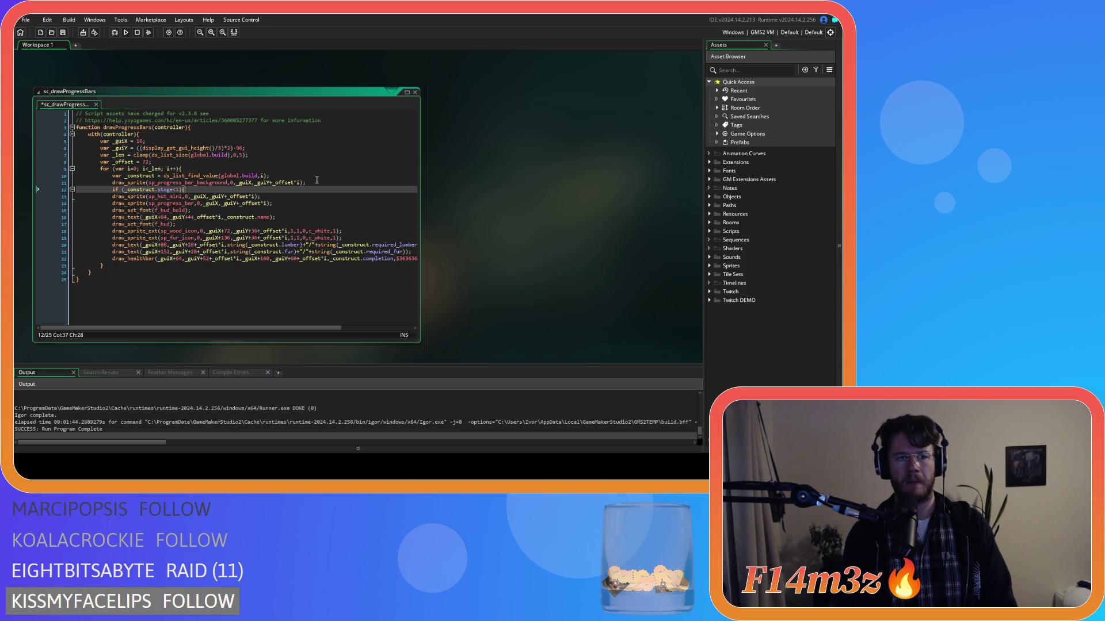
{"action": "left_click", "coordinate": [113, 196]}
{"action": "key", "text": "Tab"}
{"action": "key", "text": "End"}
{"action": "key", "text": "Return"}
{"action": "type", "text": "}else{"}
{"action": "key", "text": "Return"}
{"action": "key", "text": "Return"}
{"action": "type", "text": "}"}
{"action": "key", "text": "Up"}
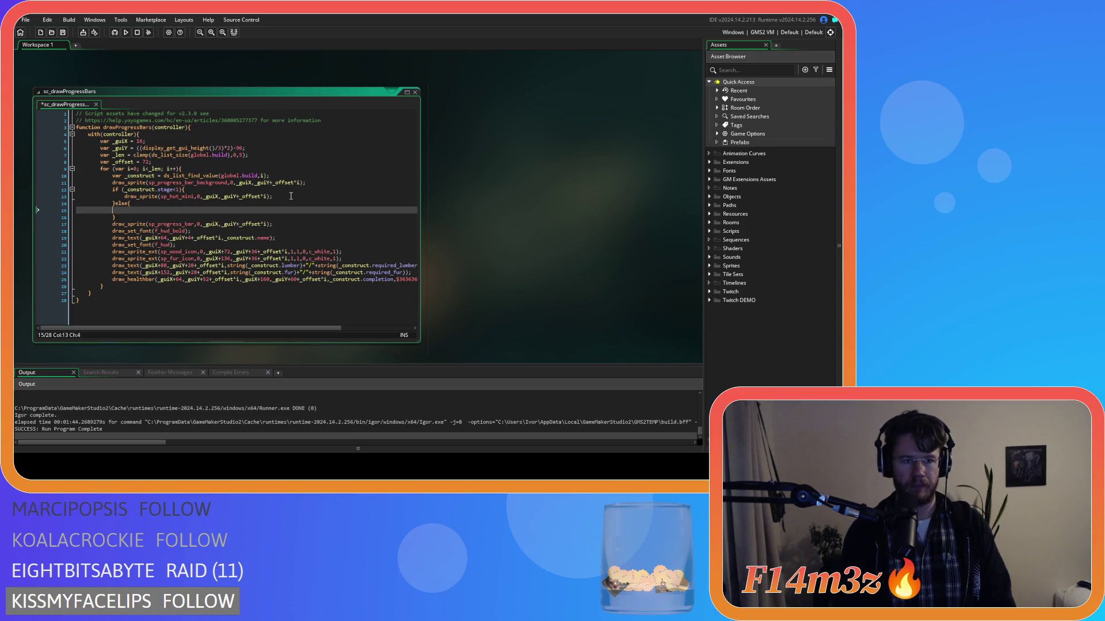
Copy the hut draw into the else branch with frame 1, save, and run the game with F5.
{"action": "left_click_drag", "start_coordinate": [277, 197], "coordinate": [124, 197]}
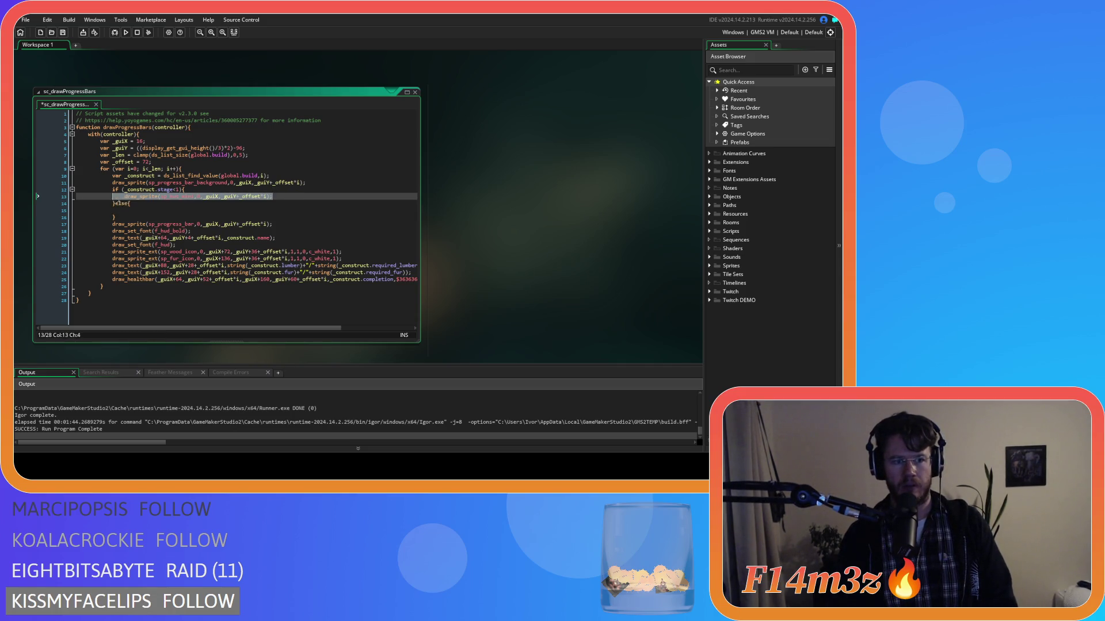
{"action": "key", "text": "ctrl+c"}
{"action": "left_click", "coordinate": [137, 211]}
{"action": "key", "text": "ctrl+v"}
{"action": "double_click", "coordinate": [199, 211]}
{"action": "type", "text": "1"}
{"action": "key", "text": "ctrl+s"}
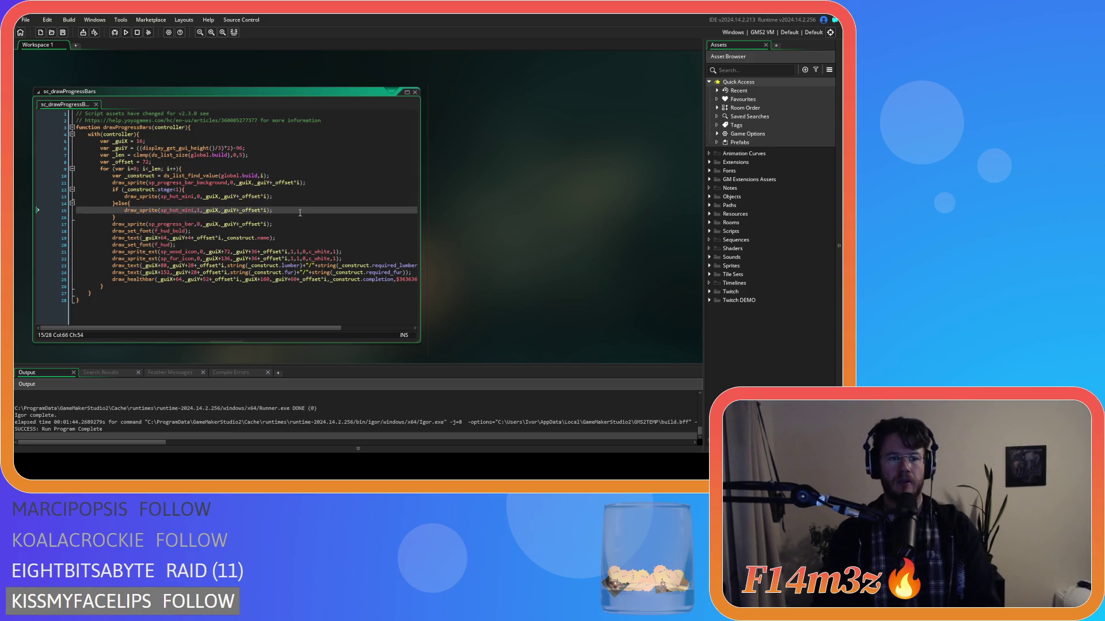
{"action": "key", "text": "F5"}
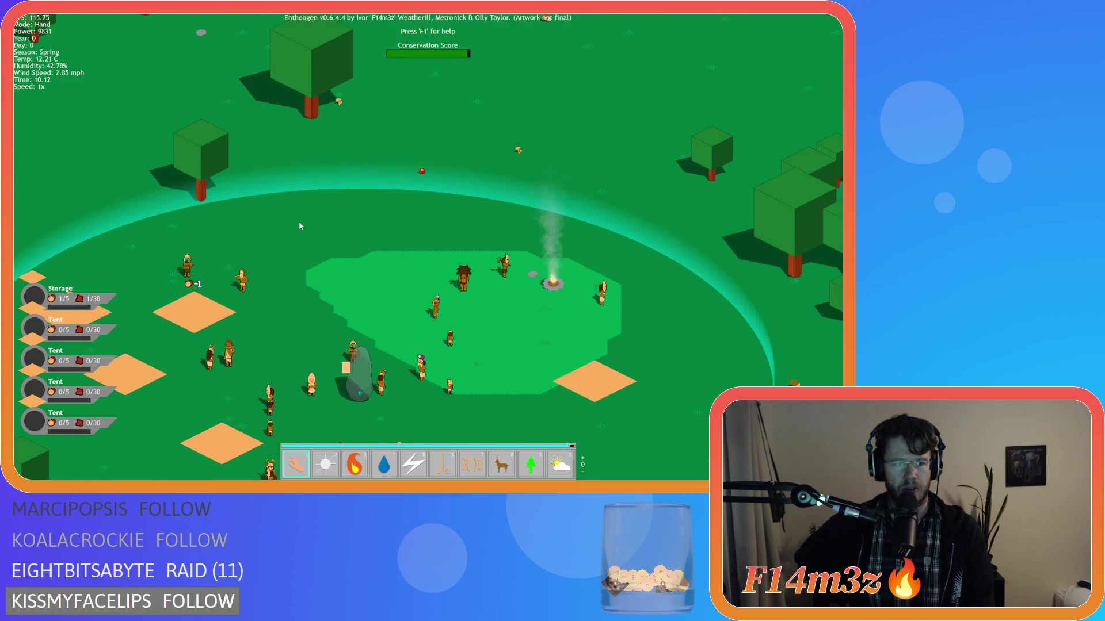
Pan the game camera down and right, then quit with Escape and Y back to the IDE.
{"action": "key", "text": "Down"}
{"action": "key", "text": "Down"}
{"action": "key", "text": "Right"}
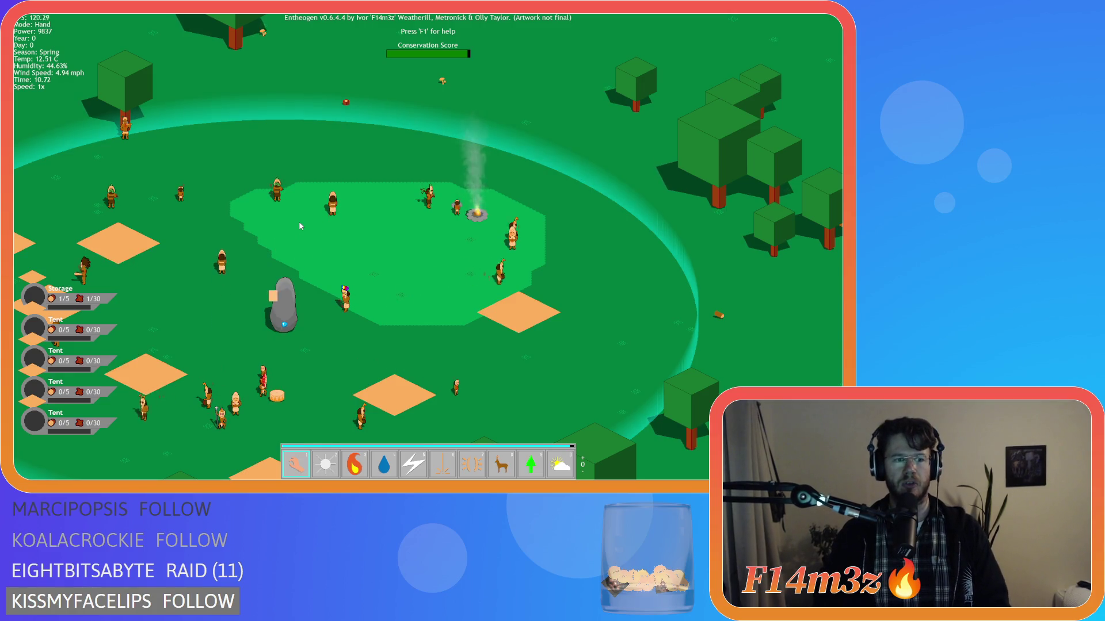
{"action": "key", "text": "Escape"}
{"action": "key", "text": "y"}
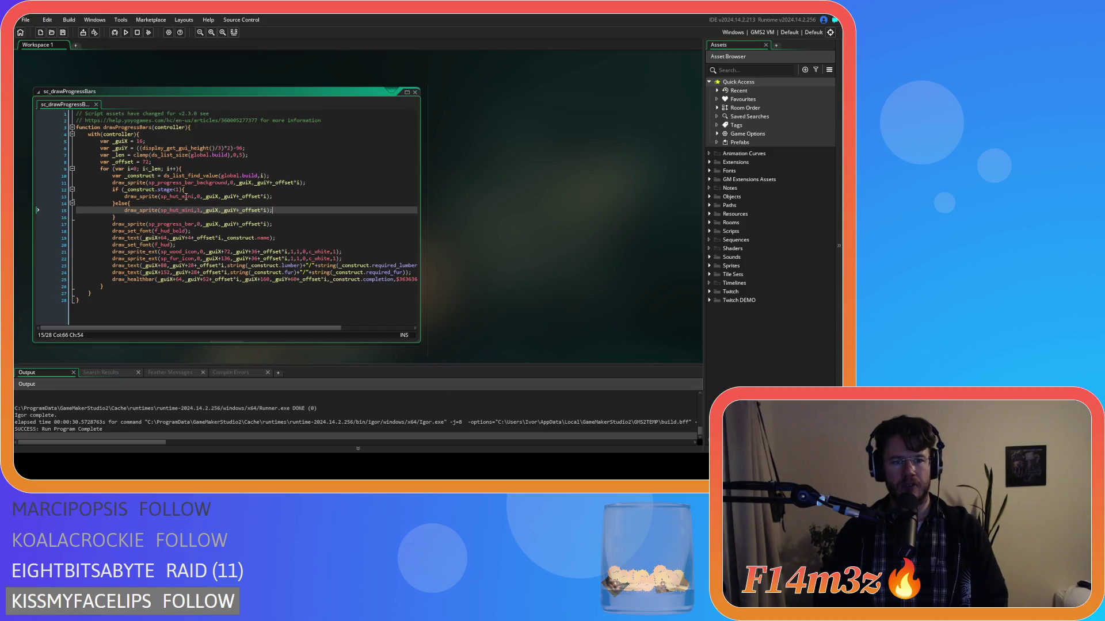
{"action": "left_click", "coordinate": [231, 204]}
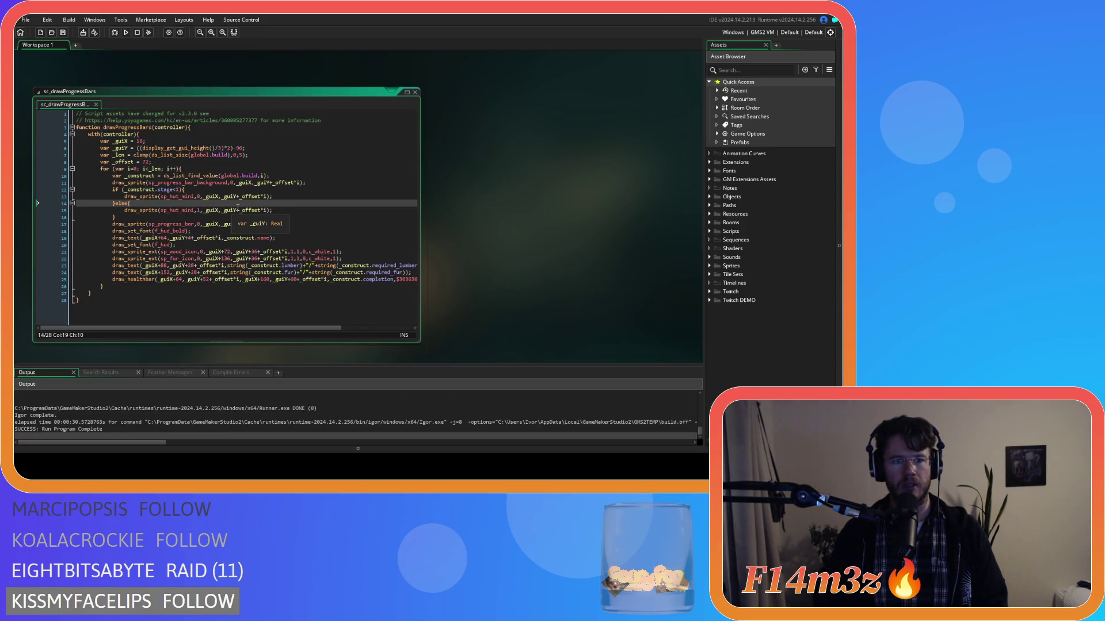
Find sp_hut_mini in the Sprites UI folder and open it for editing.
{"action": "left_click", "coordinate": [714, 265]}
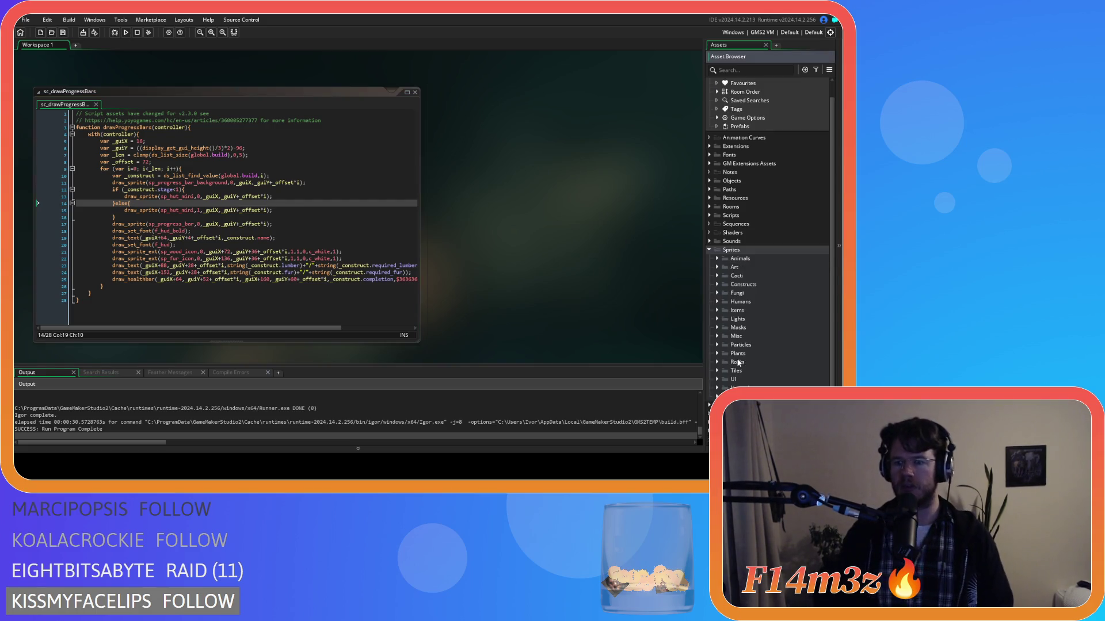
{"action": "left_click", "coordinate": [717, 379]}
{"action": "scroll", "coordinate": [717, 380], "scroll_direction": "down", "scroll_amount": 4}
{"action": "left_click", "coordinate": [777, 369]}
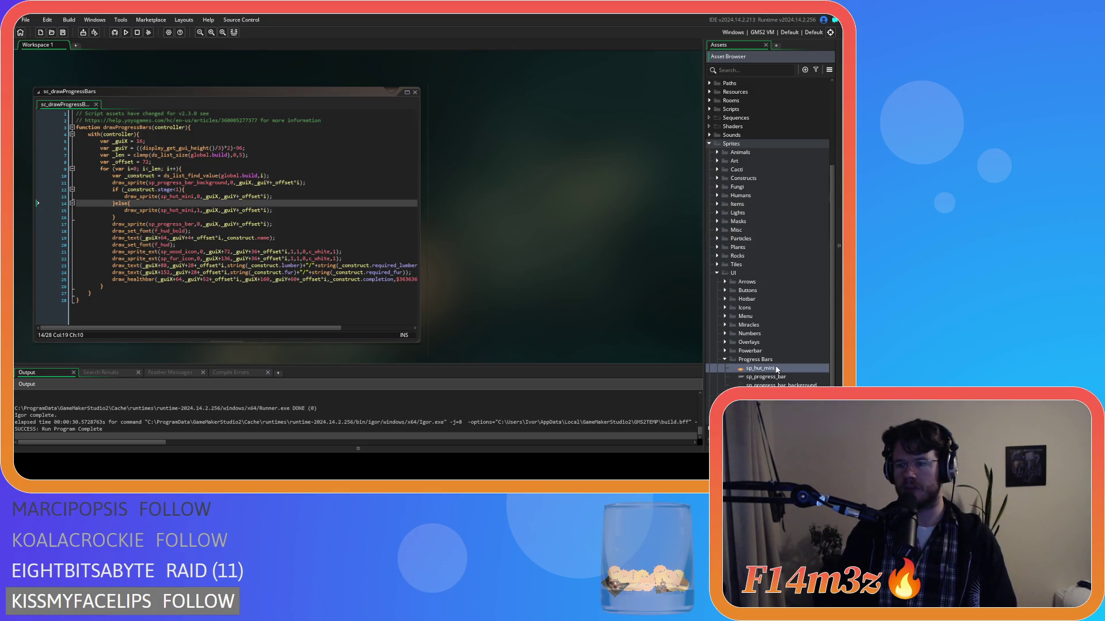
{"action": "double_click", "coordinate": [777, 369]}
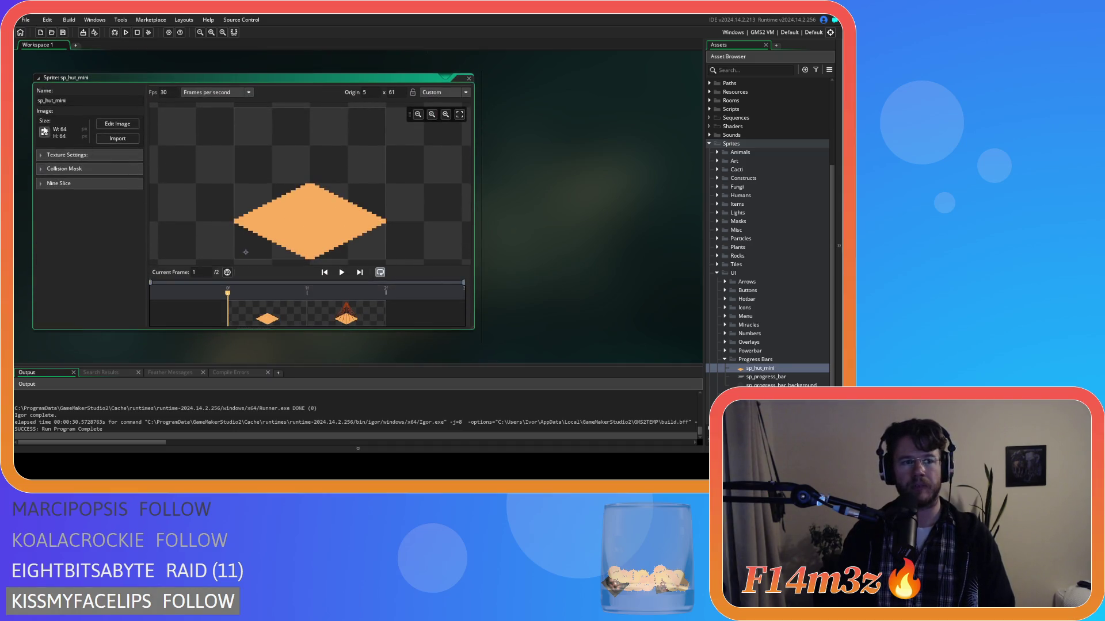
Set sp_hut_mini's origin preset to Top Left (0,0).
{"action": "left_click", "coordinate": [465, 93]}
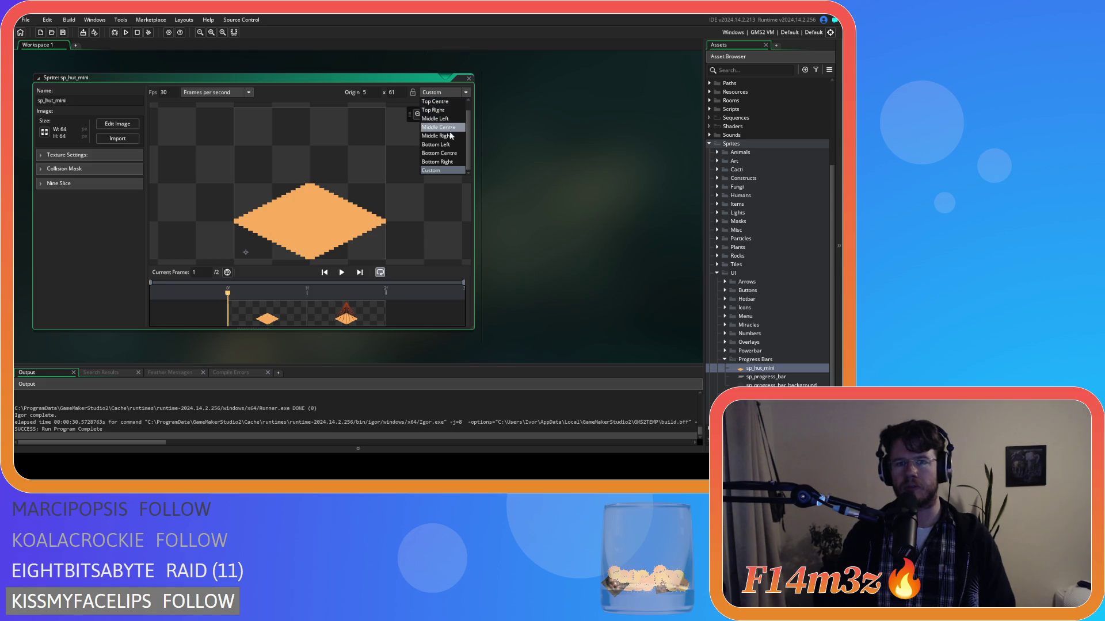
{"action": "left_click", "coordinate": [449, 118]}
{"action": "left_click", "coordinate": [465, 92]}
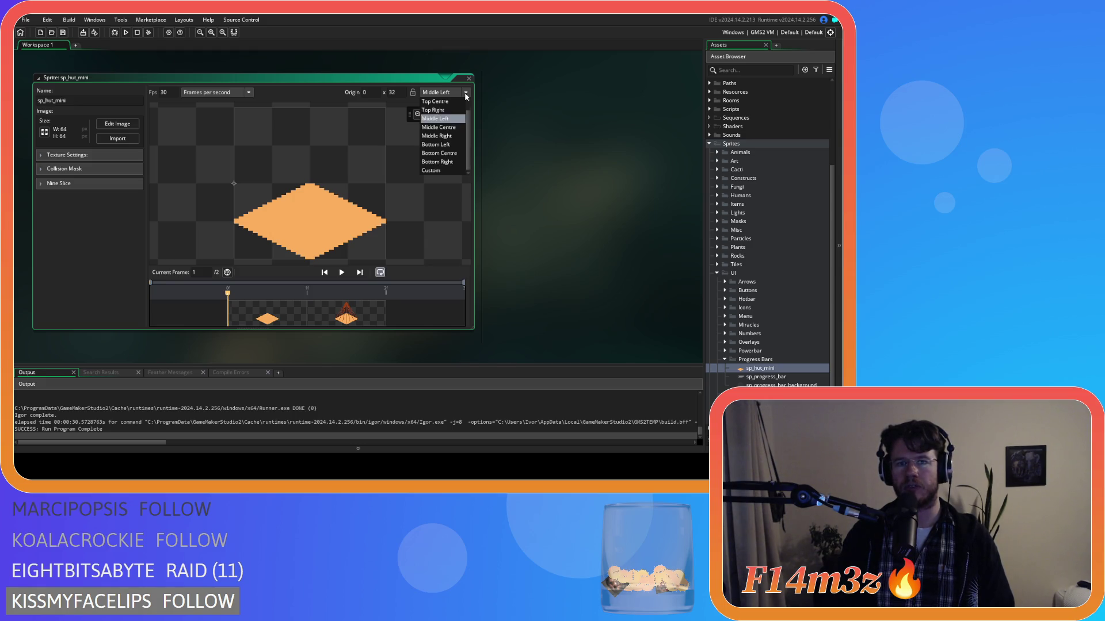
{"action": "left_click", "coordinate": [440, 100]}
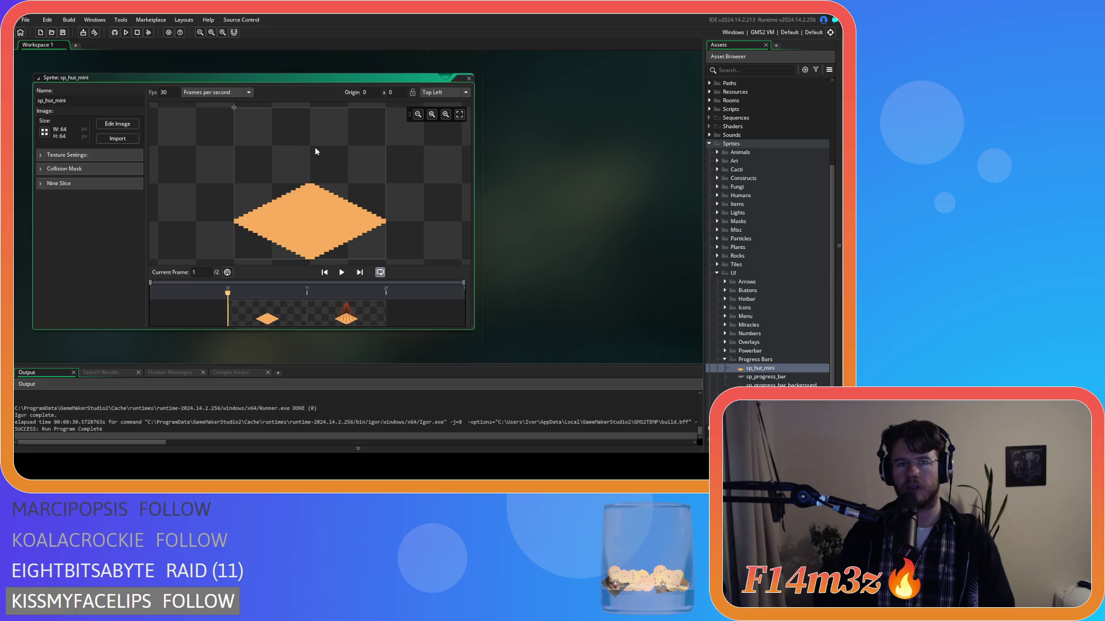
{"action": "left_click", "coordinate": [44, 132]}
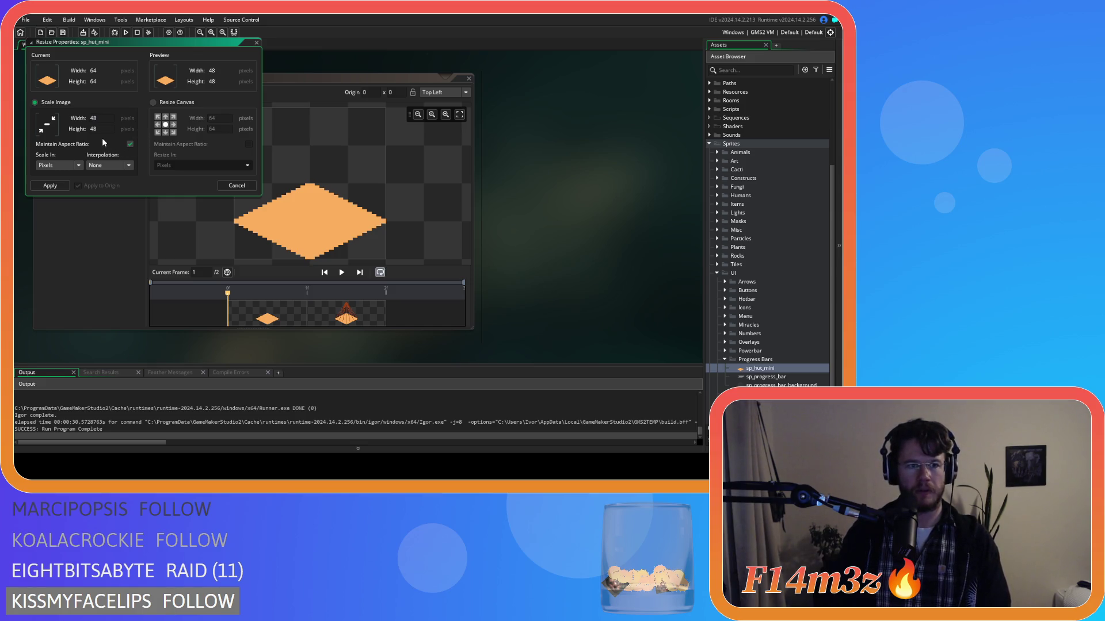
Apply the 48×48 rescale, then review both frames and the grid settings in the image editor.
{"action": "left_click", "coordinate": [58, 185]}
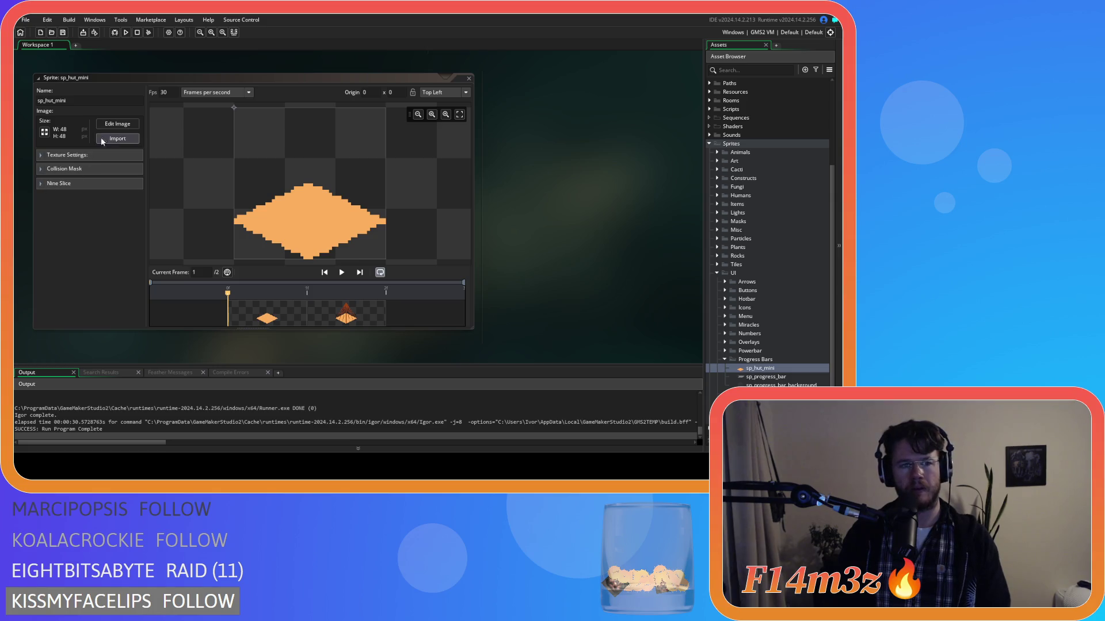
{"action": "left_click", "coordinate": [117, 123]}
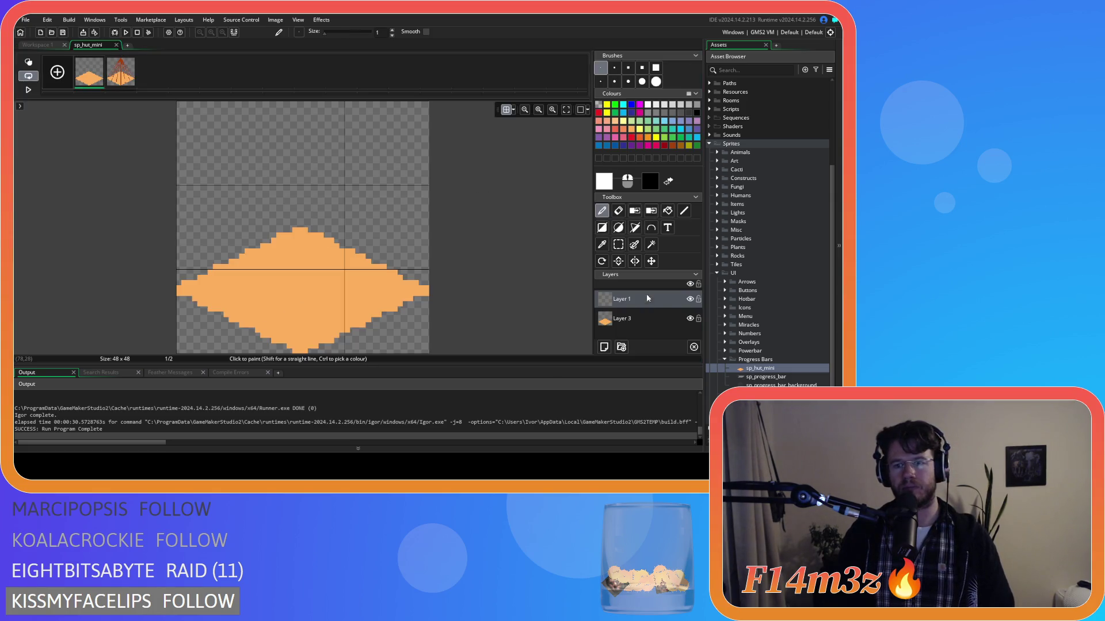
{"action": "left_click", "coordinate": [121, 75]}
{"action": "left_click", "coordinate": [101, 77]}
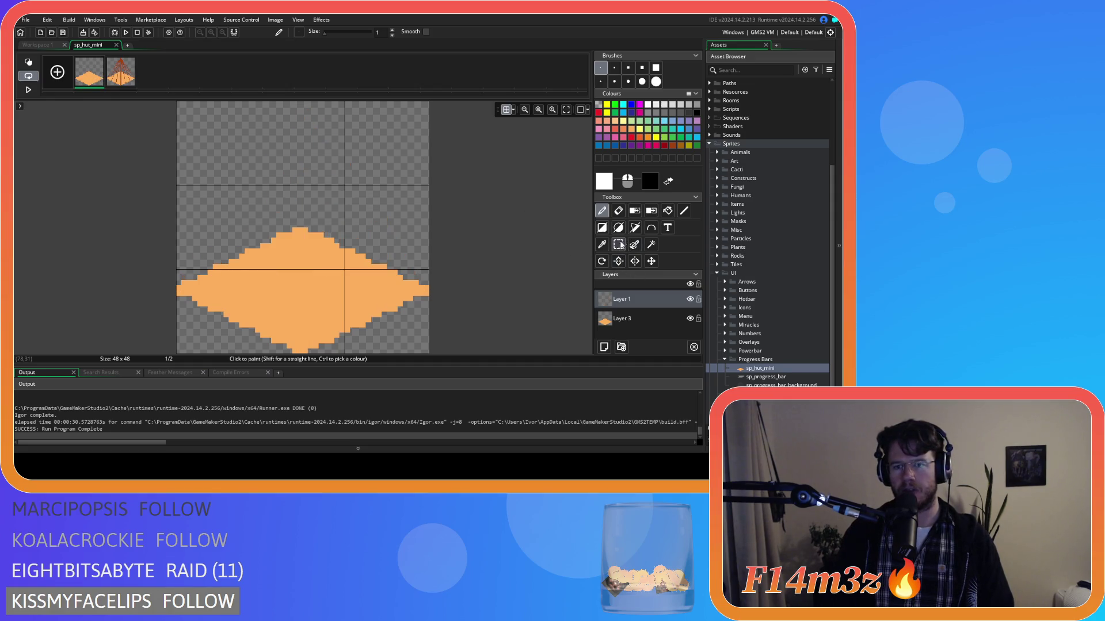
{"action": "left_click", "coordinate": [684, 213]}
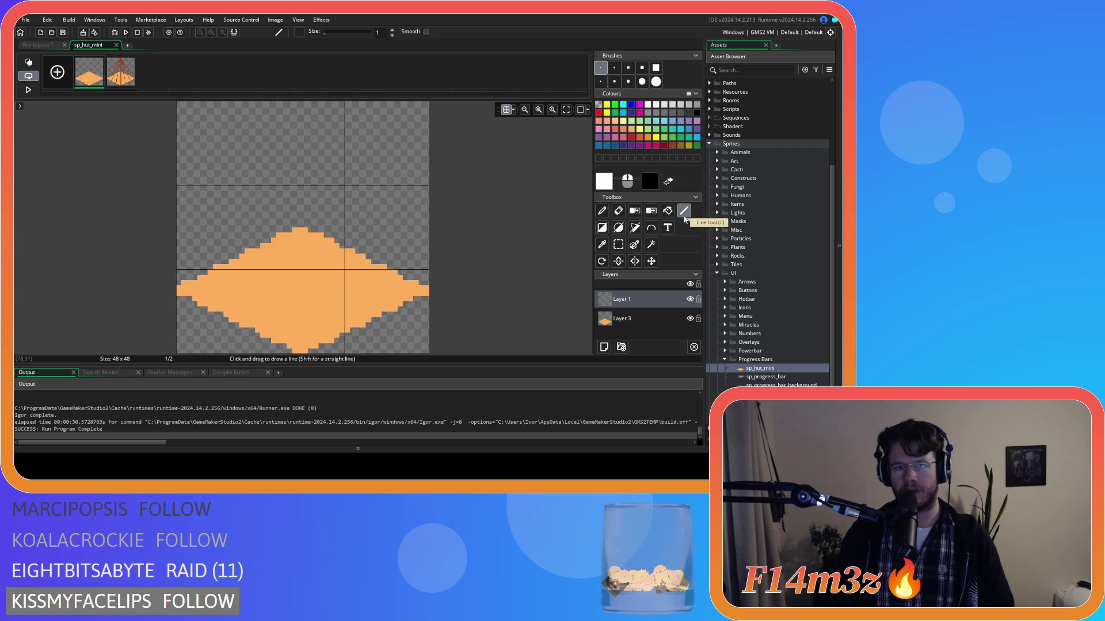
{"action": "left_click", "coordinate": [513, 110]}
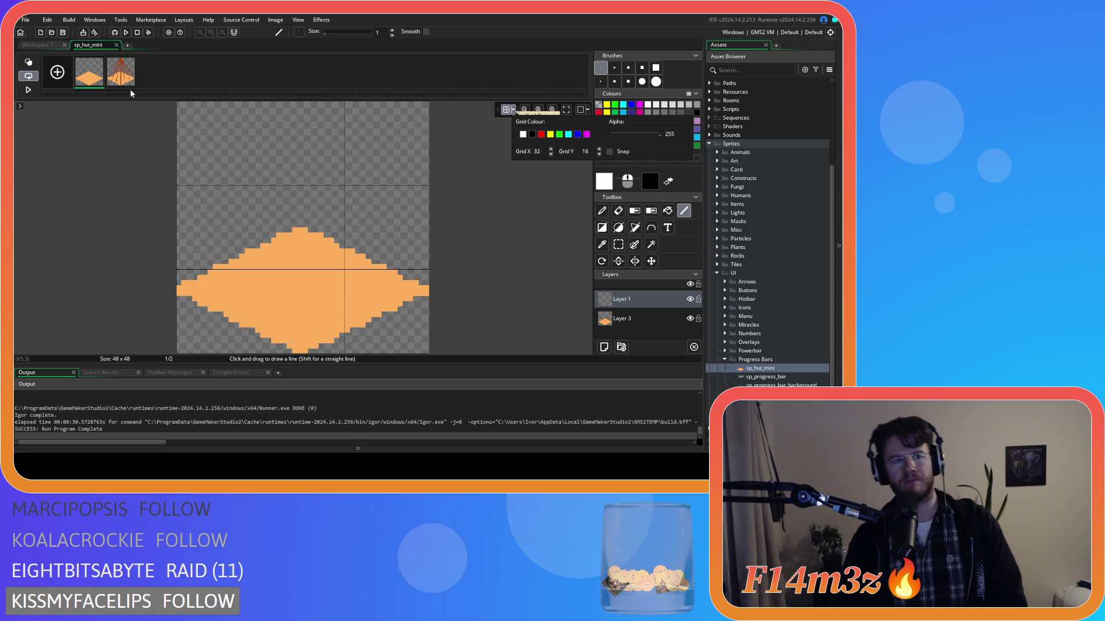
{"action": "left_click", "coordinate": [117, 45]}
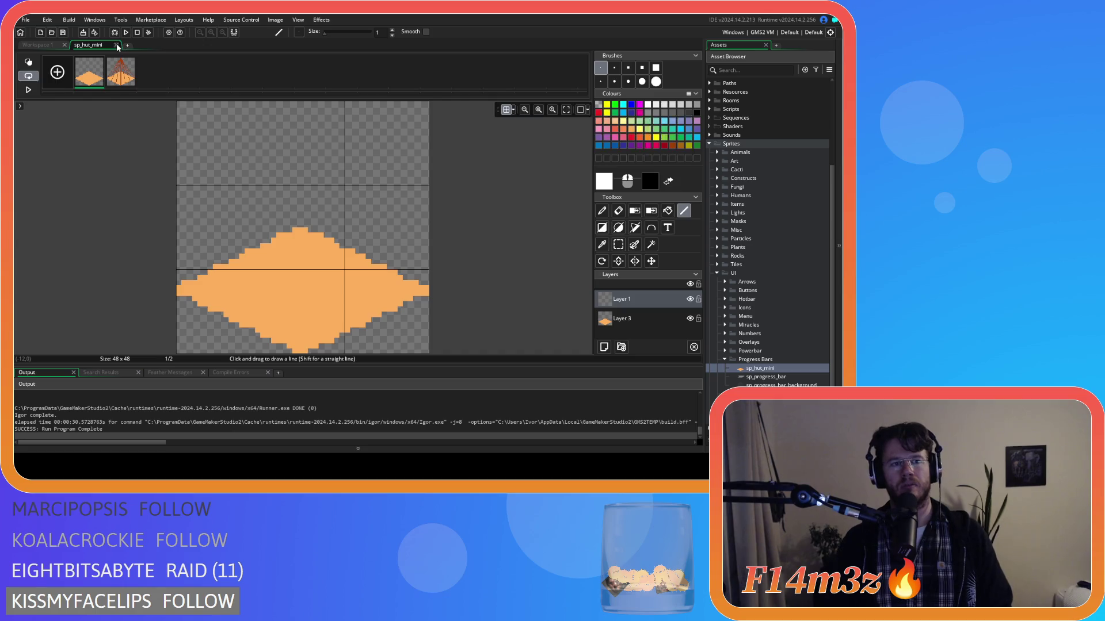
{"action": "left_click", "coordinate": [117, 45]}
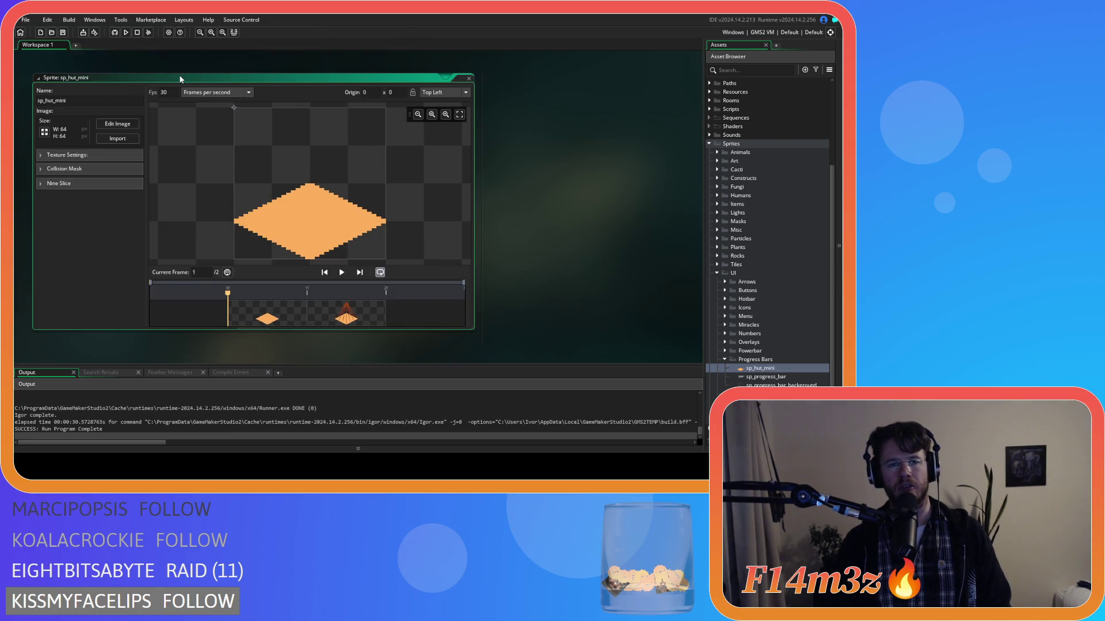
Rescale sp_hut_mini to 32×32, letting the height follow the width.
{"action": "left_click", "coordinate": [44, 132]}
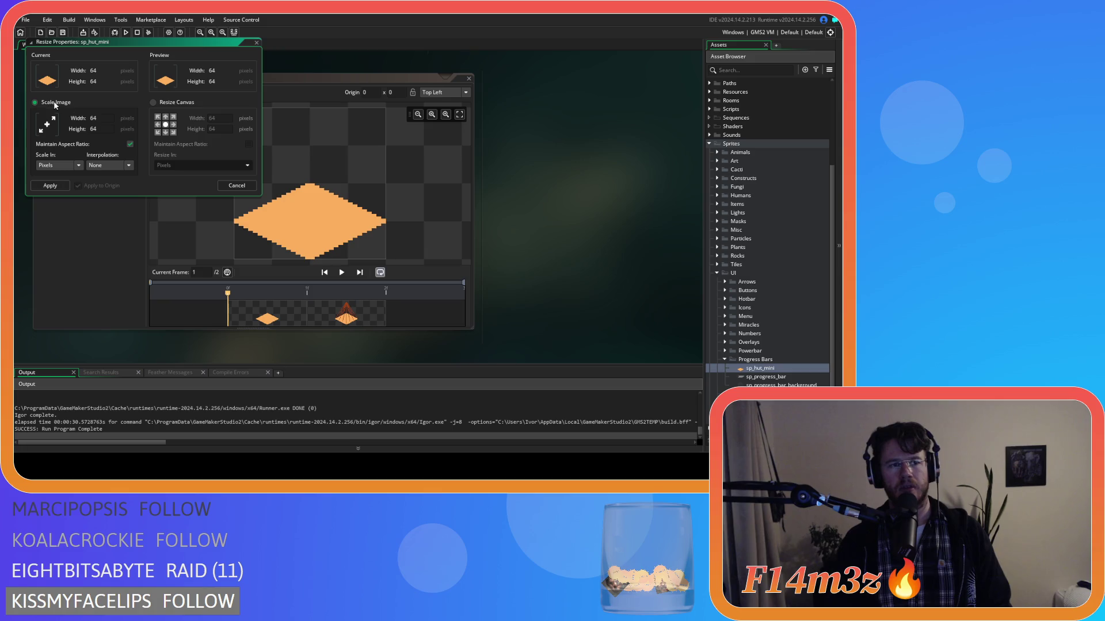
{"action": "key", "text": "Tab"}
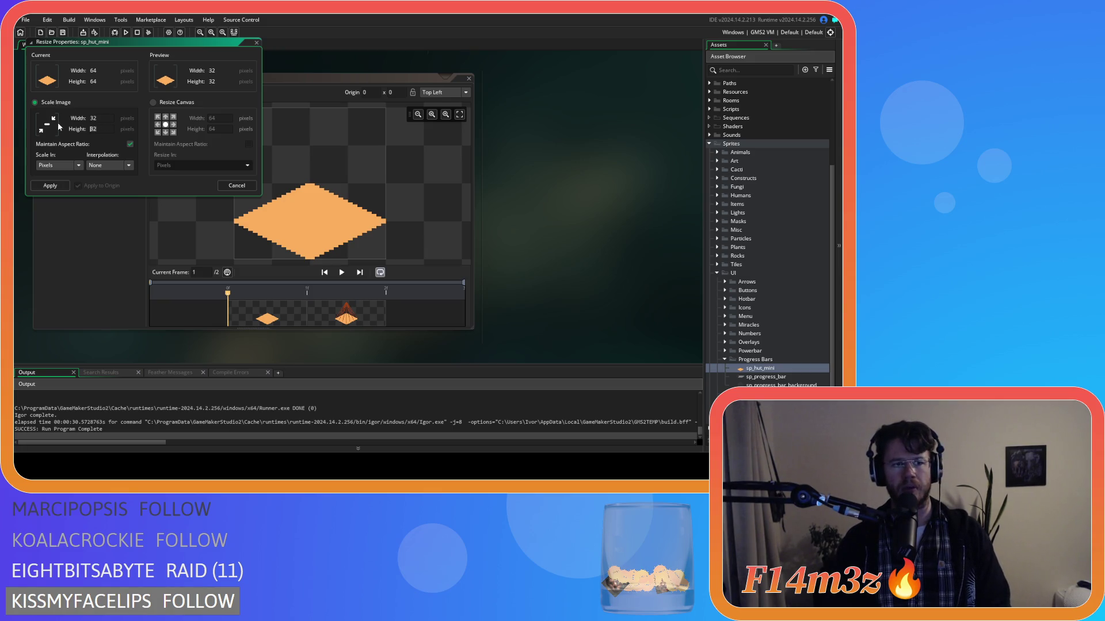
{"action": "left_click", "coordinate": [58, 185]}
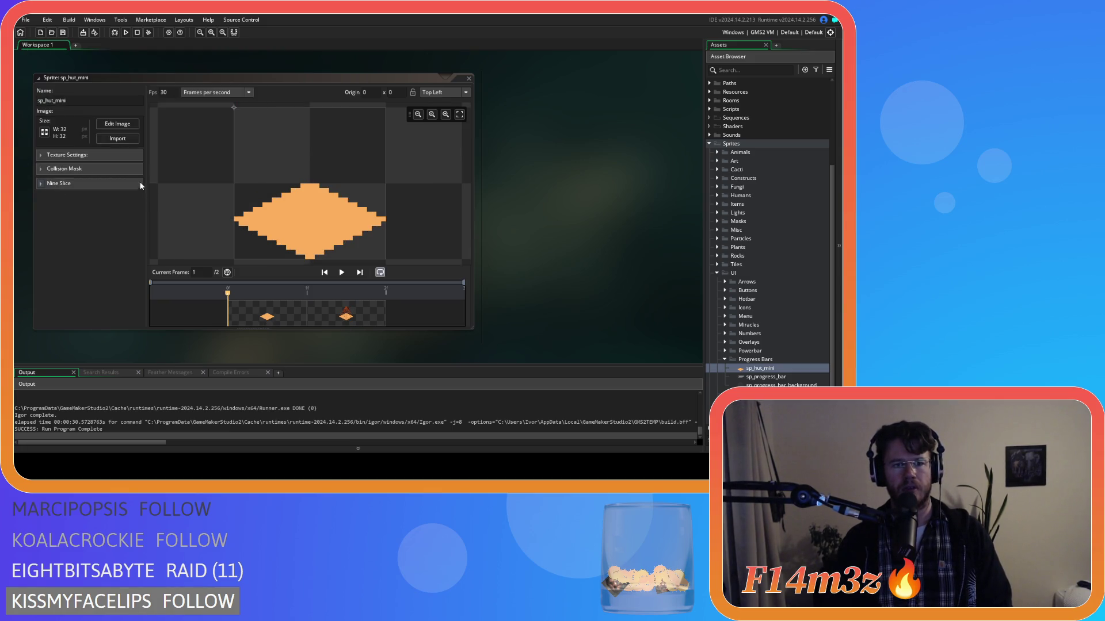
Set the image editor's canvas grid to 8×8 pixels.
{"action": "left_click", "coordinate": [117, 124]}
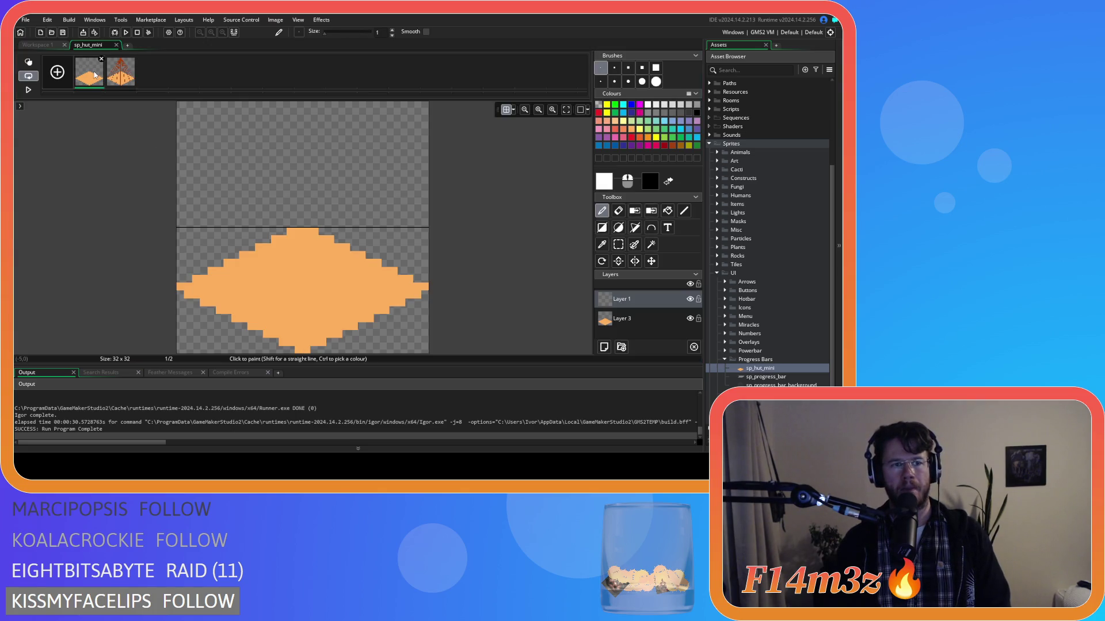
{"action": "left_click", "coordinate": [513, 110]}
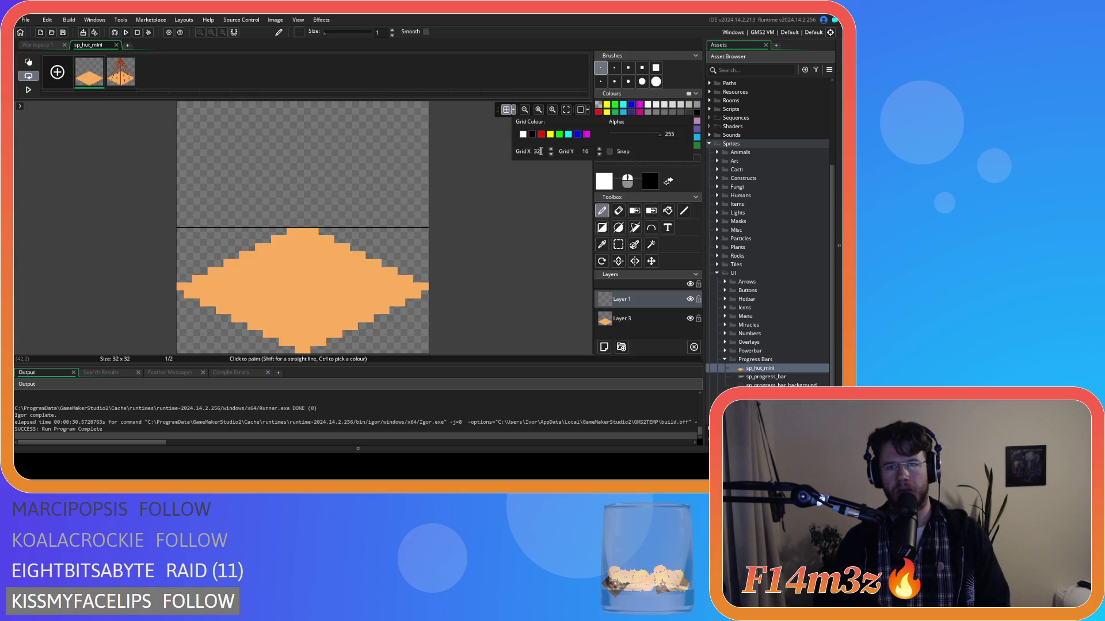
{"action": "type", "text": "16"}
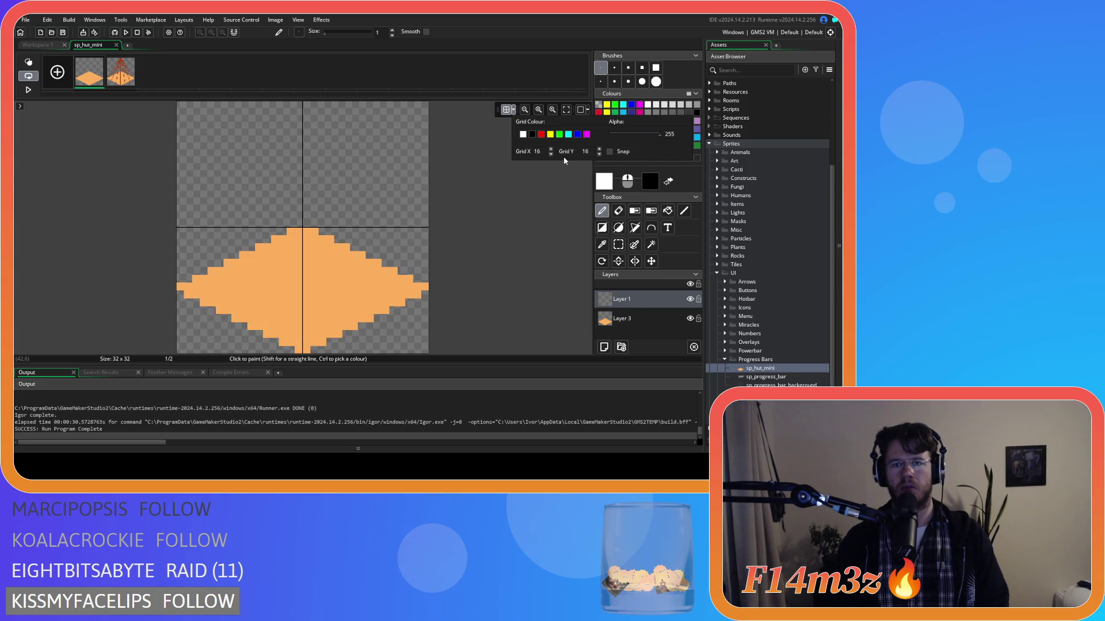
{"action": "left_click", "coordinate": [535, 151]}
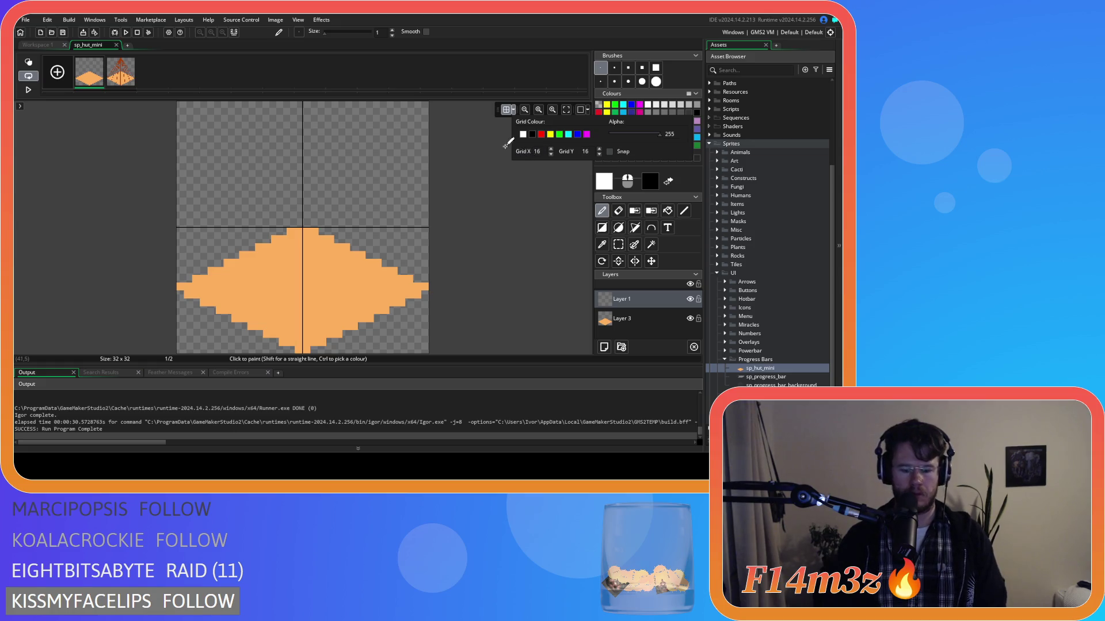
{"action": "type", "text": "8"}
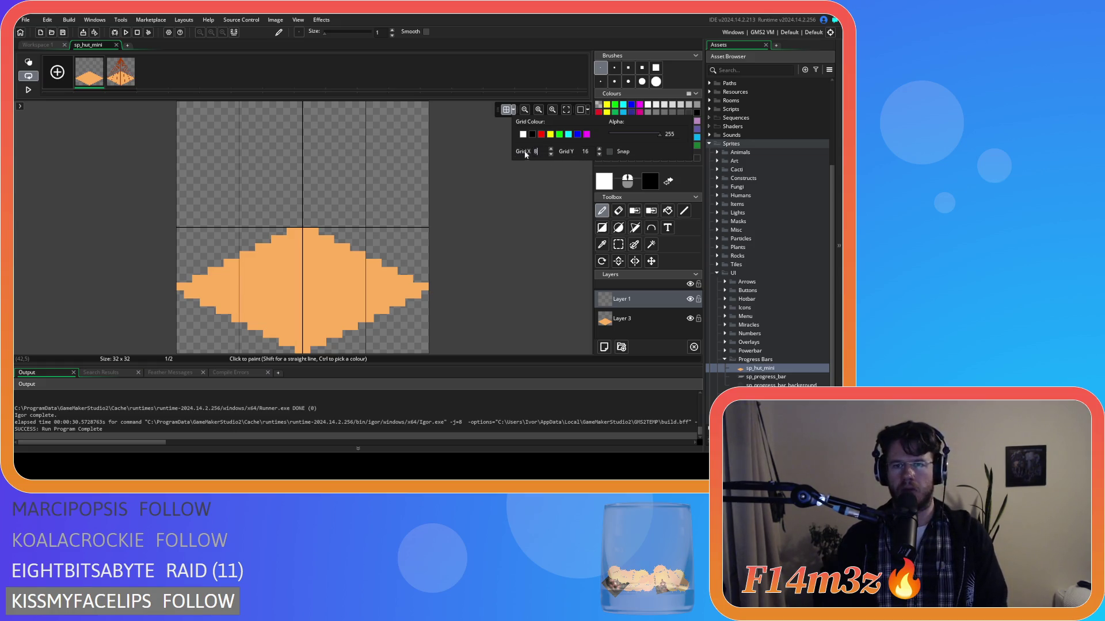
{"action": "type", "text": "8"}
{"action": "left_click", "coordinate": [512, 109]}
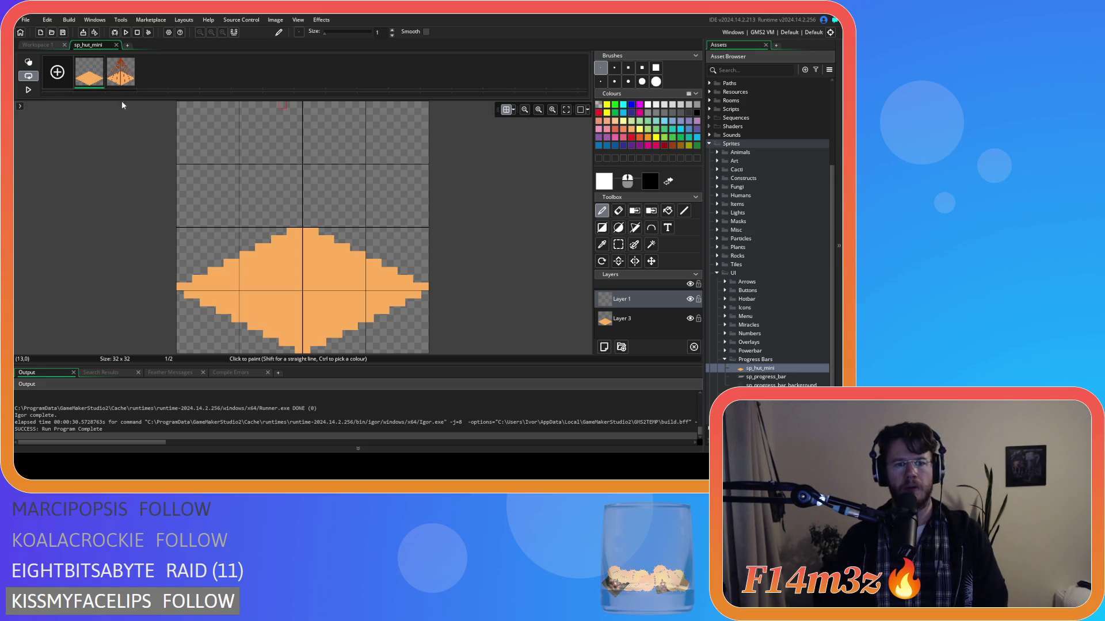
Sample the diamond's orange, add a new empty layer, and hide the old diamond layer.
{"action": "left_click", "coordinate": [603, 312]}
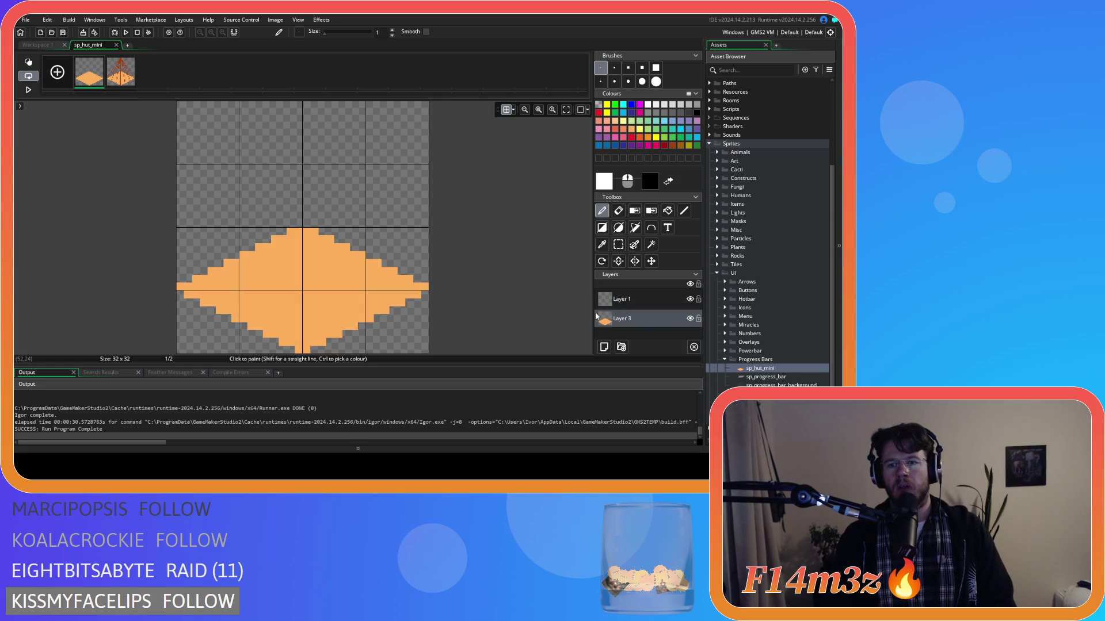
{"action": "left_click", "coordinate": [353, 269], "text": "ctrl"}
{"action": "left_click", "coordinate": [684, 211]}
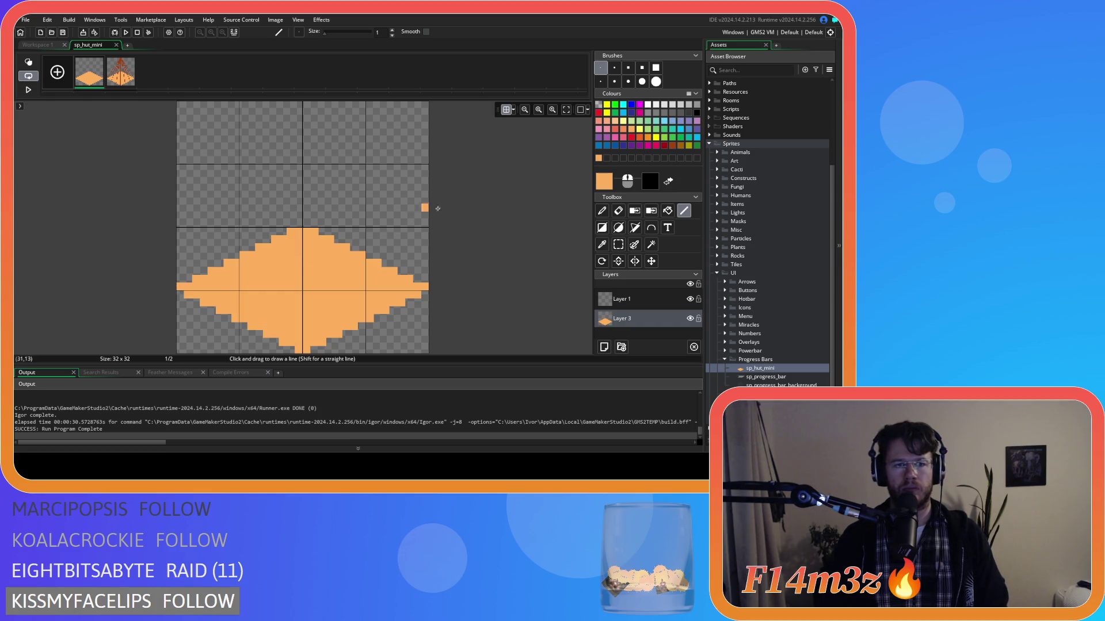
{"action": "left_click", "coordinate": [604, 347]}
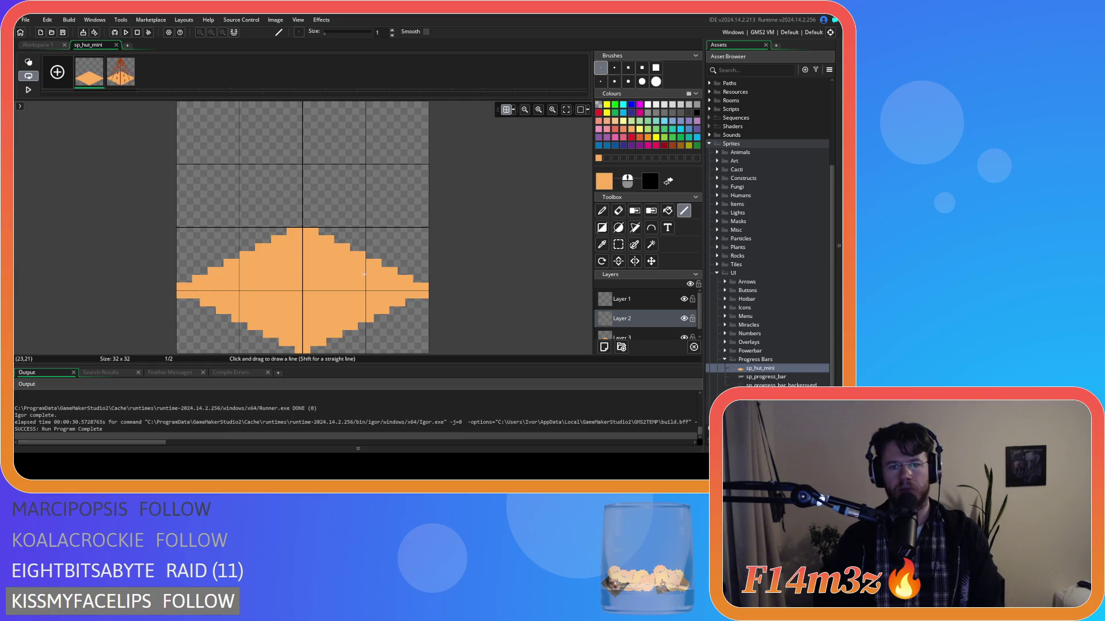
{"action": "left_click", "coordinate": [684, 338]}
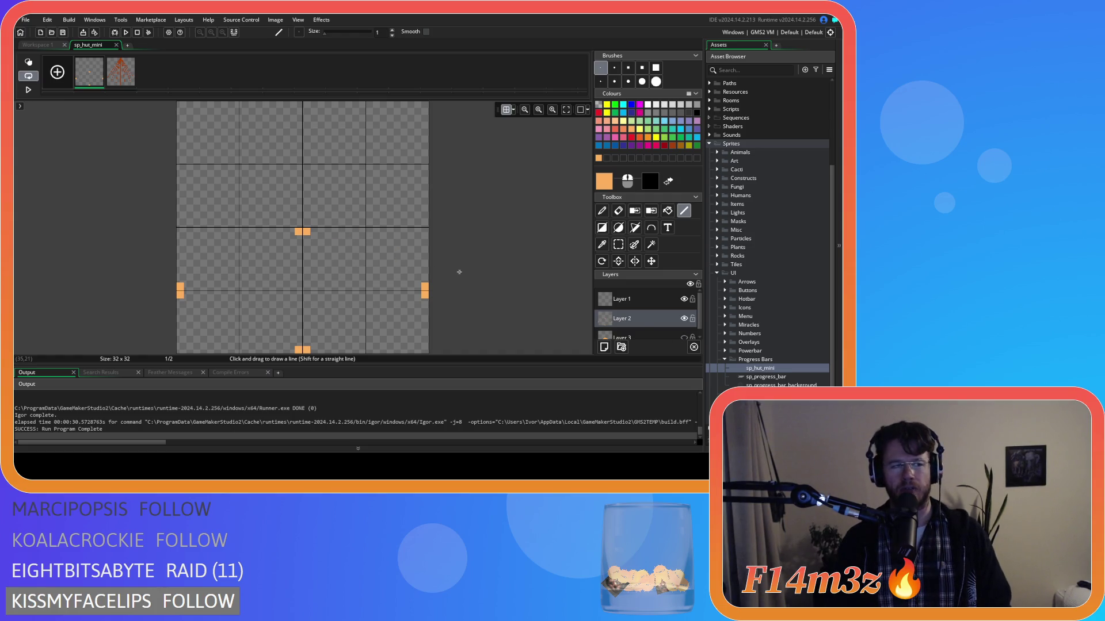
{"action": "key", "text": "ctrl+z"}
{"action": "key", "text": "ctrl+z"}
{"action": "key", "text": "ctrl+z"}
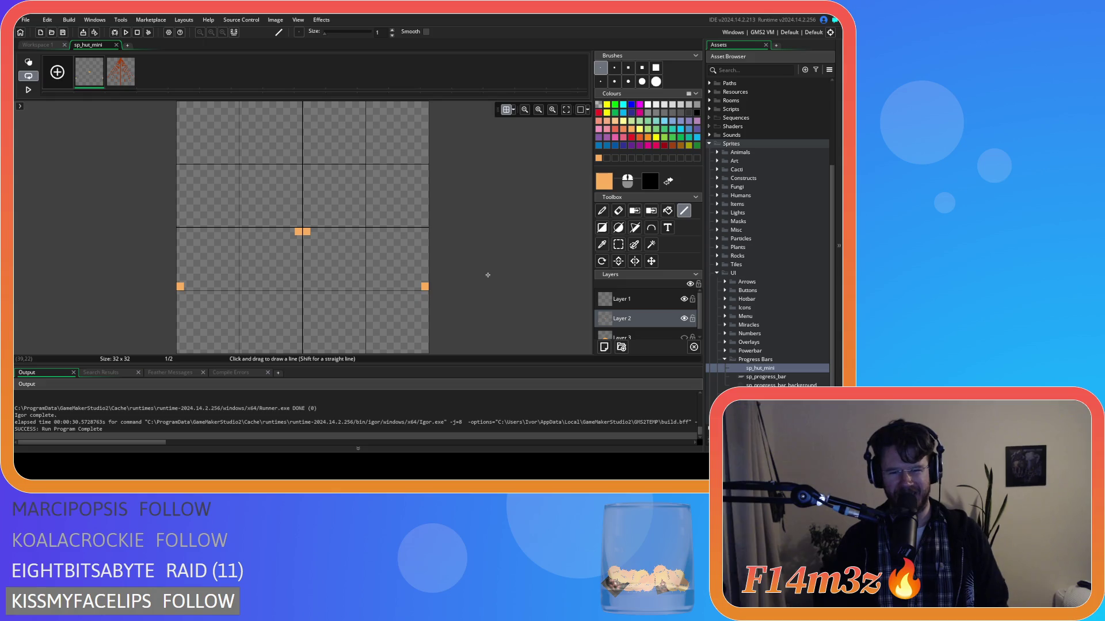
{"action": "key", "text": "ctrl+z"}
{"action": "key", "text": "ctrl+z"}
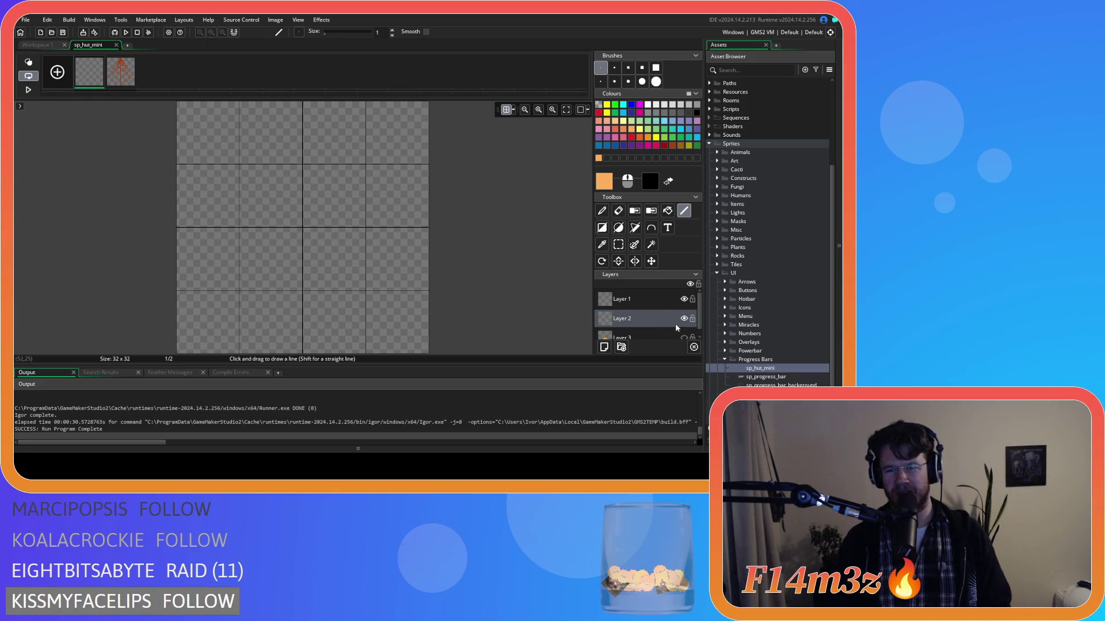
Redraw the orange diamond as two filled polygon halves on the new layer.
{"action": "left_click", "coordinate": [636, 228]}
{"action": "left_click", "coordinate": [636, 229]}
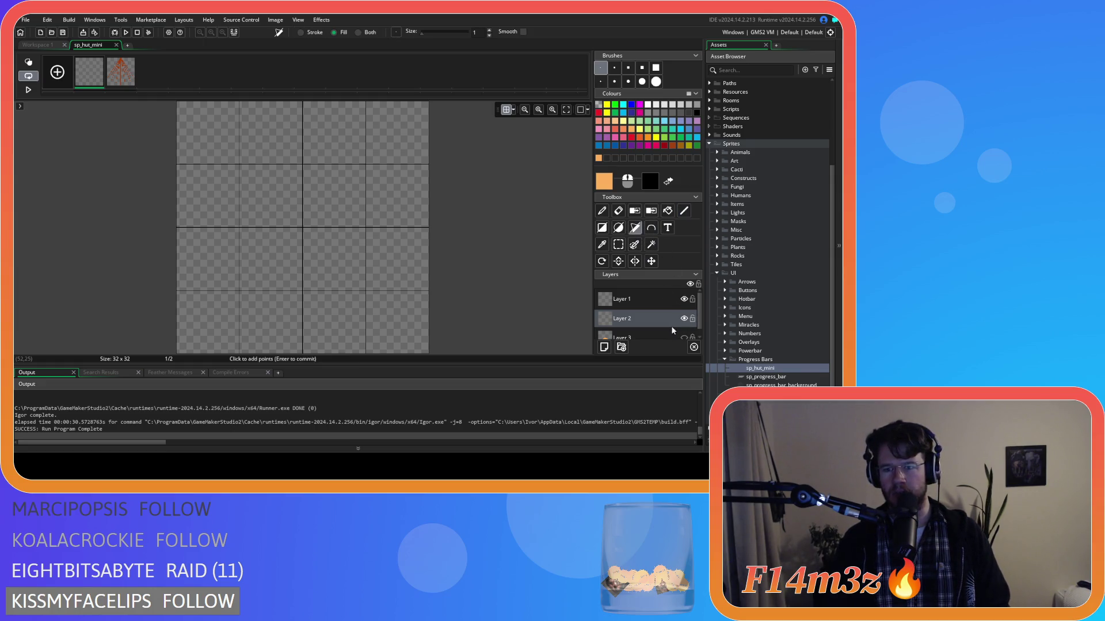
{"action": "left_click", "coordinate": [180, 287]}
{"action": "left_click", "coordinate": [307, 232]}
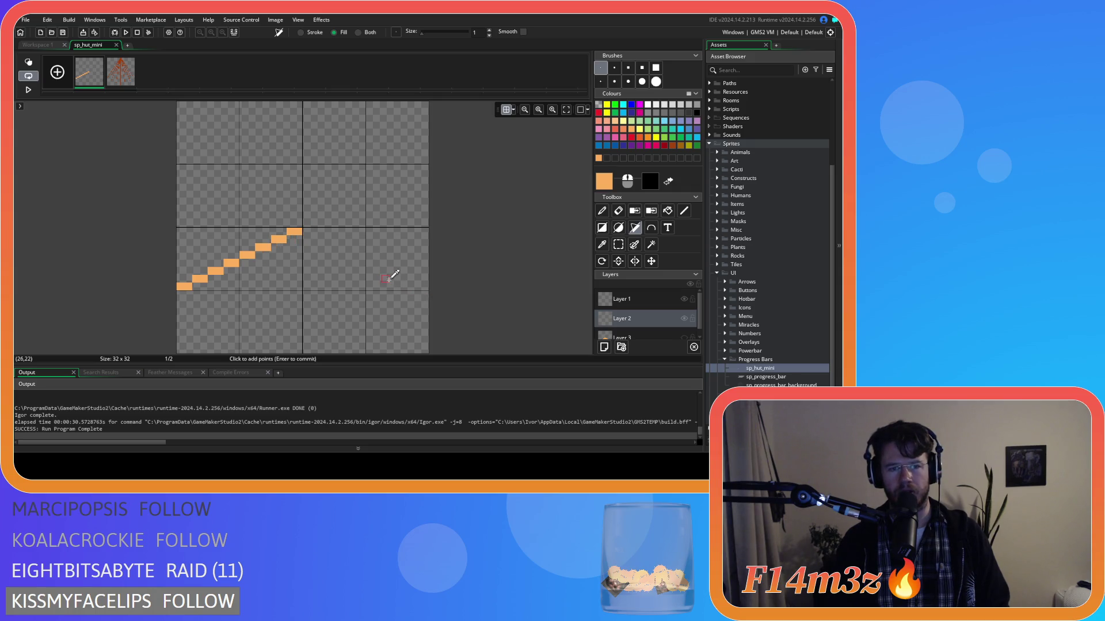
{"action": "key", "text": "ctrl+z"}
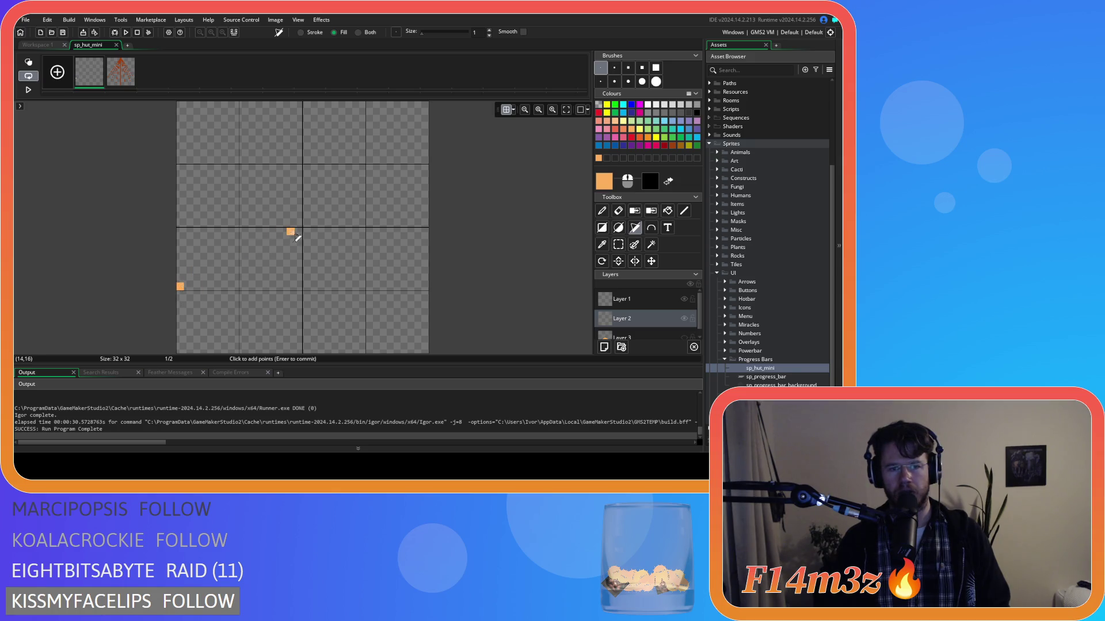
{"action": "left_click", "coordinate": [297, 232]}
{"action": "left_click", "coordinate": [425, 286]}
{"action": "key", "text": "Return"}
{"action": "left_click", "coordinate": [425, 295]}
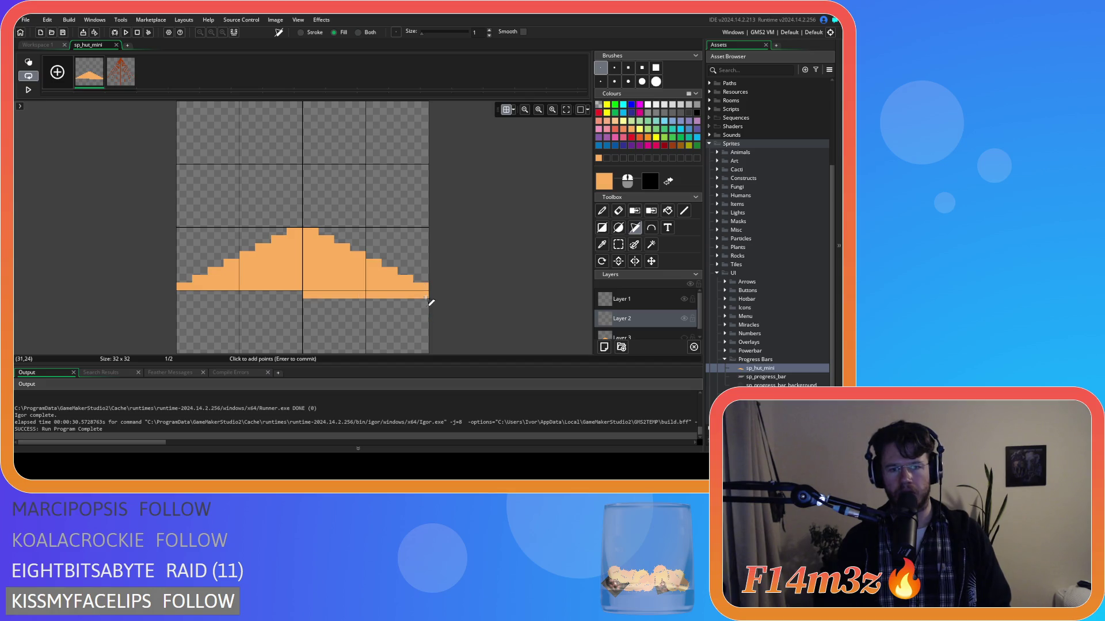
{"action": "left_click", "coordinate": [308, 352]}
{"action": "key", "text": "Return"}
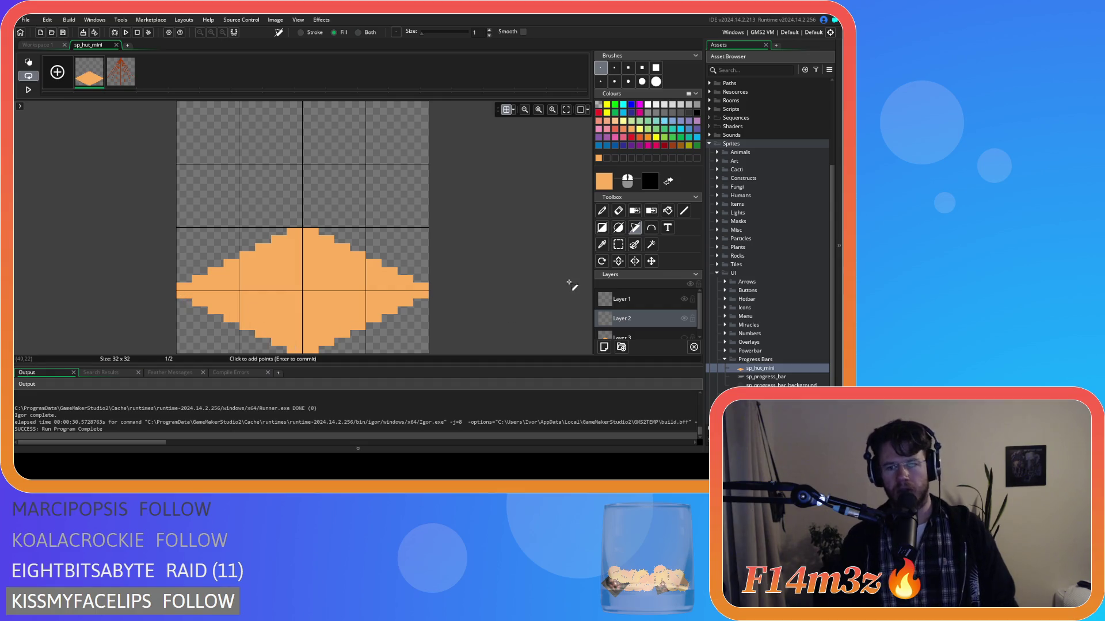
Delete the hidden old diamond layer, Layer 3, and glance at the second frame.
{"action": "scroll", "coordinate": [665, 332], "scroll_direction": "down", "scroll_amount": 1}
{"action": "left_click", "coordinate": [662, 326]}
{"action": "key", "text": "Delete"}
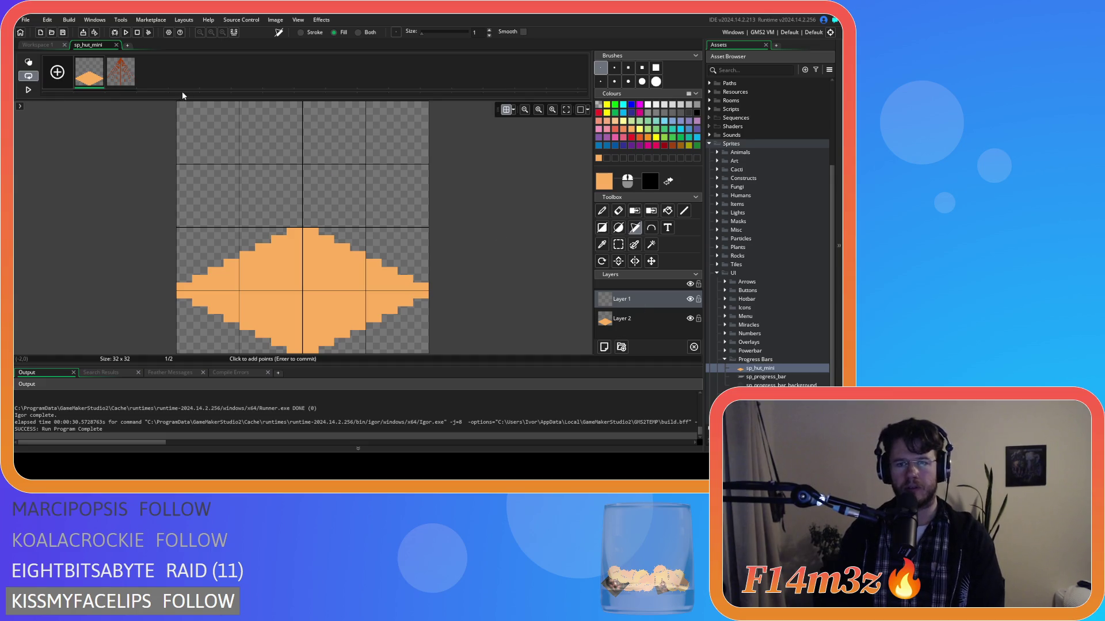
{"action": "left_click", "coordinate": [120, 72]}
Copy frame 1's orange diamond layer as a brush and stamp it beneath the tree on frame 2.
{"action": "left_click", "coordinate": [90, 72]}
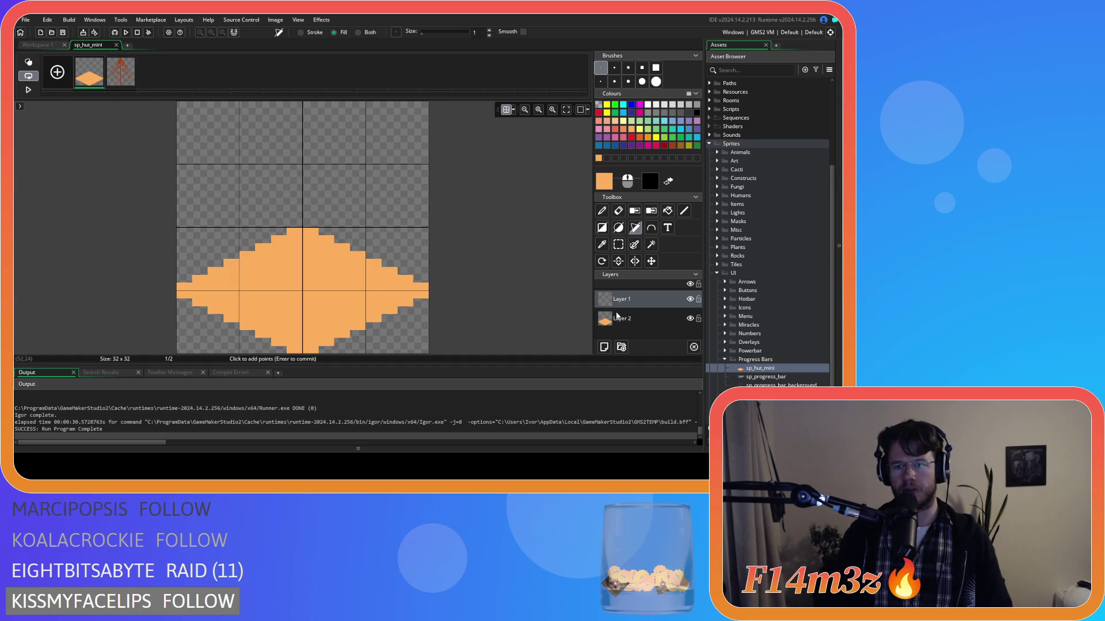
{"action": "left_click", "coordinate": [617, 316]}
{"action": "key", "text": "ctrl+c"}
{"action": "left_click", "coordinate": [121, 72]}
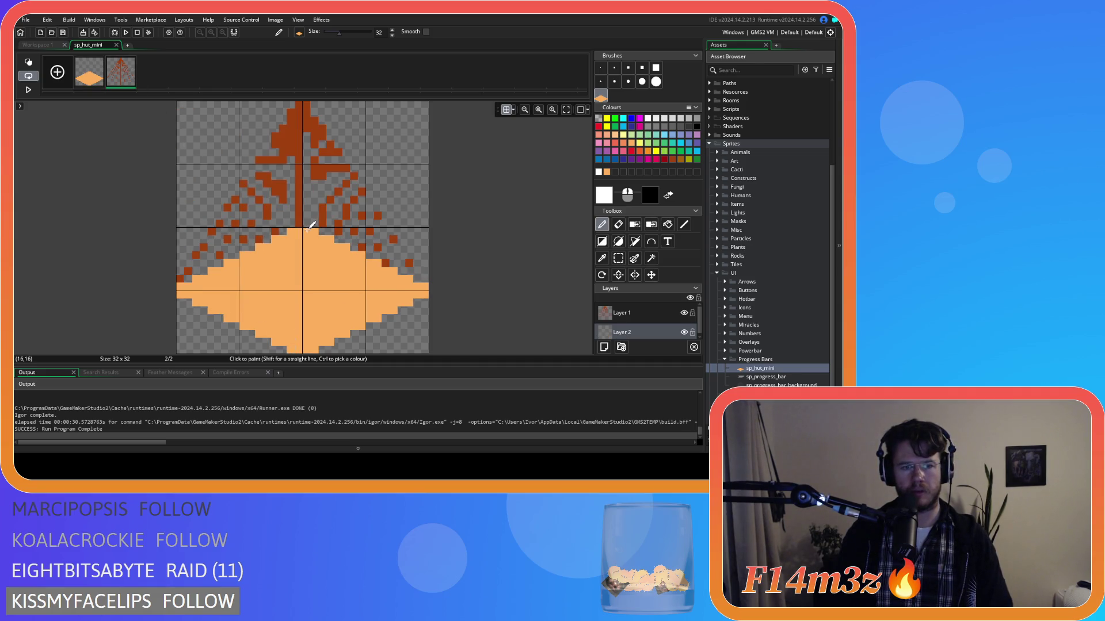
{"action": "left_click", "coordinate": [310, 225]}
{"action": "left_click", "coordinate": [92, 69]}
{"action": "left_click", "coordinate": [128, 84]}
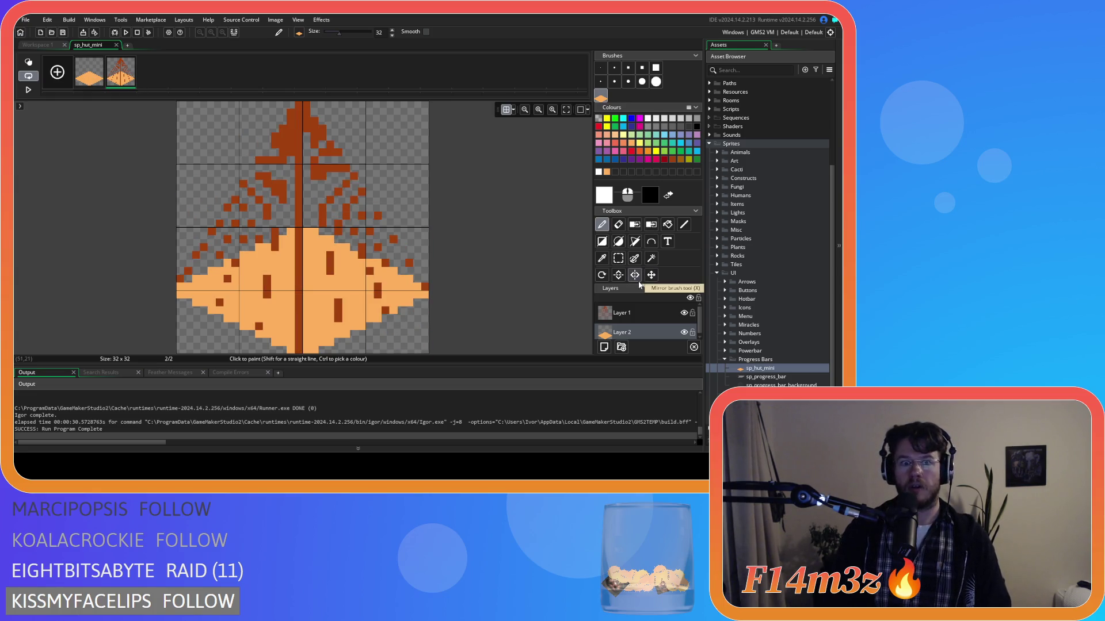
Set the Line tool to the tree's dark brown at brush size 1 and add a new layer.
{"action": "left_click", "coordinate": [650, 319]}
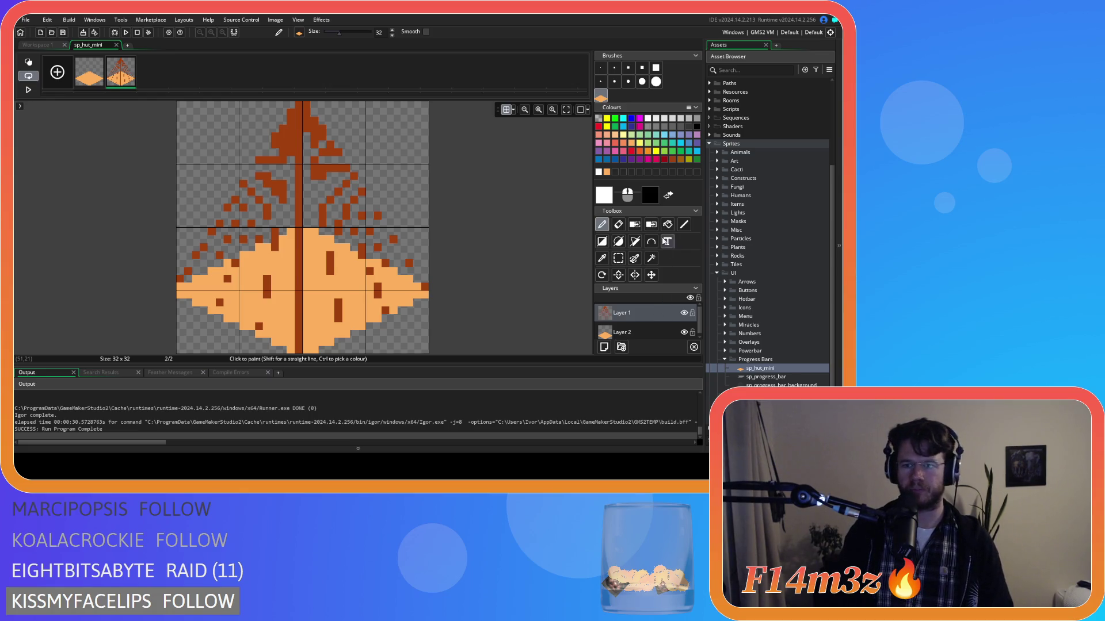
{"action": "left_click", "coordinate": [684, 224]}
{"action": "left_click_drag", "start_coordinate": [368, 230], "coordinate": [303, 166]}
{"action": "left_click", "coordinate": [303, 162], "text": "alt"}
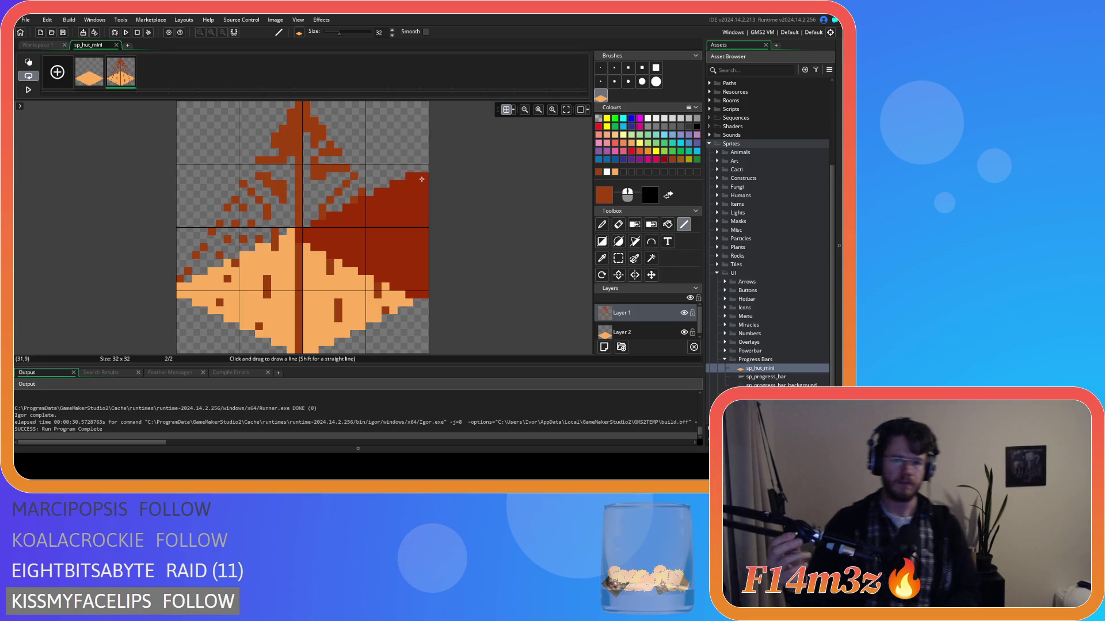
{"action": "mouse_move", "coordinate": [421, 179]}
{"action": "left_mouse_down"}
{"action": "mouse_move", "coordinate": [374, 158]}
{"action": "mouse_move", "coordinate": [299, 158]}
{"action": "mouse_move", "coordinate": [335, 150]}
{"action": "left_mouse_up"}
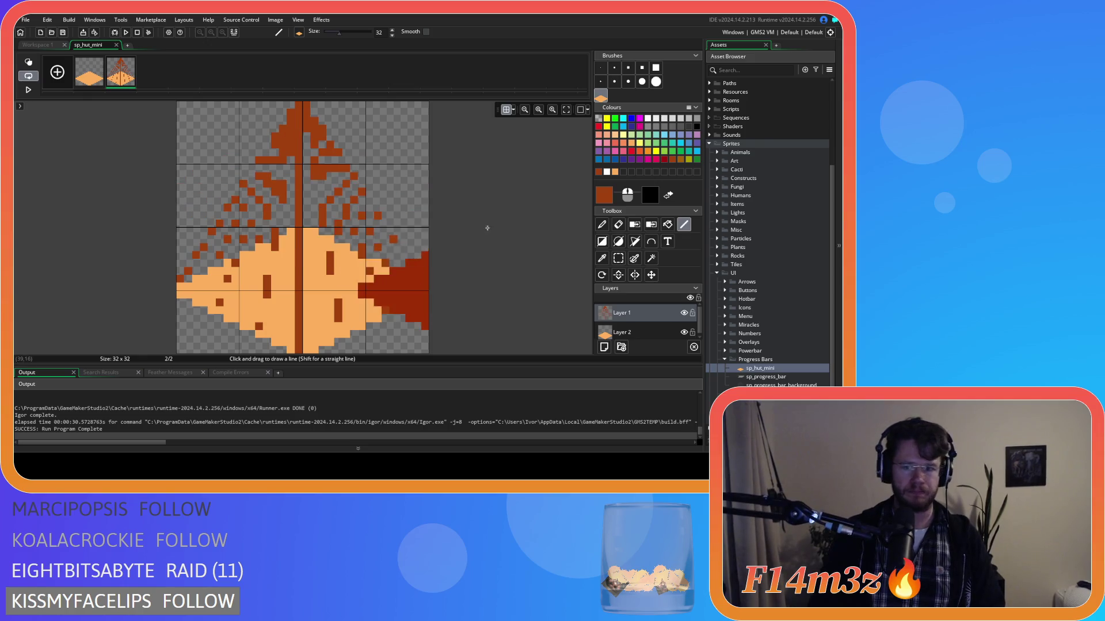
{"action": "left_click", "coordinate": [601, 69]}
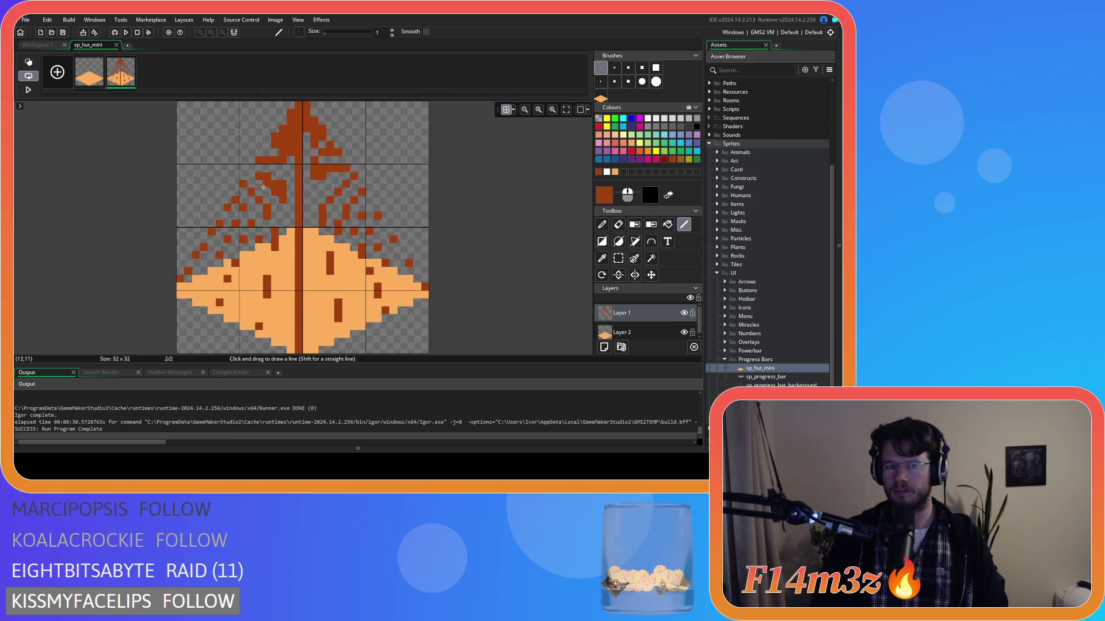
{"action": "left_click", "coordinate": [616, 346]}
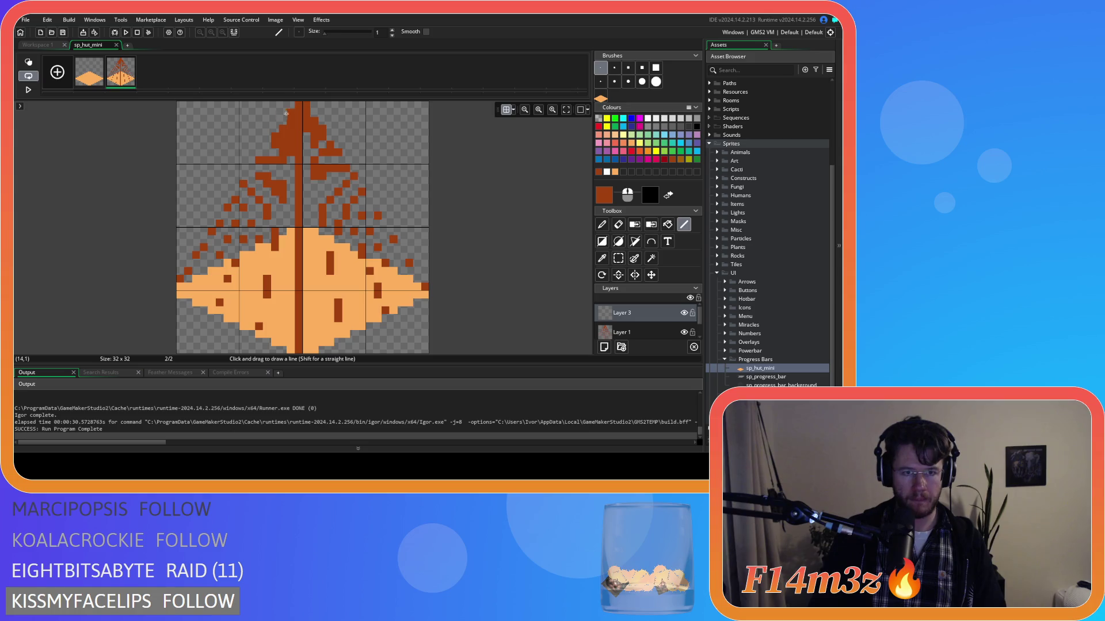
Draw the left and right roof slopes and several brown rafters fanning from the top centre.
{"action": "mouse_move", "coordinate": [298, 106]}
{"action": "left_mouse_down"}
{"action": "mouse_move", "coordinate": [209, 195]}
{"action": "mouse_move", "coordinate": [180, 285]}
{"action": "left_mouse_up"}
{"action": "left_click_drag", "start_coordinate": [309, 107], "coordinate": [424, 286]}
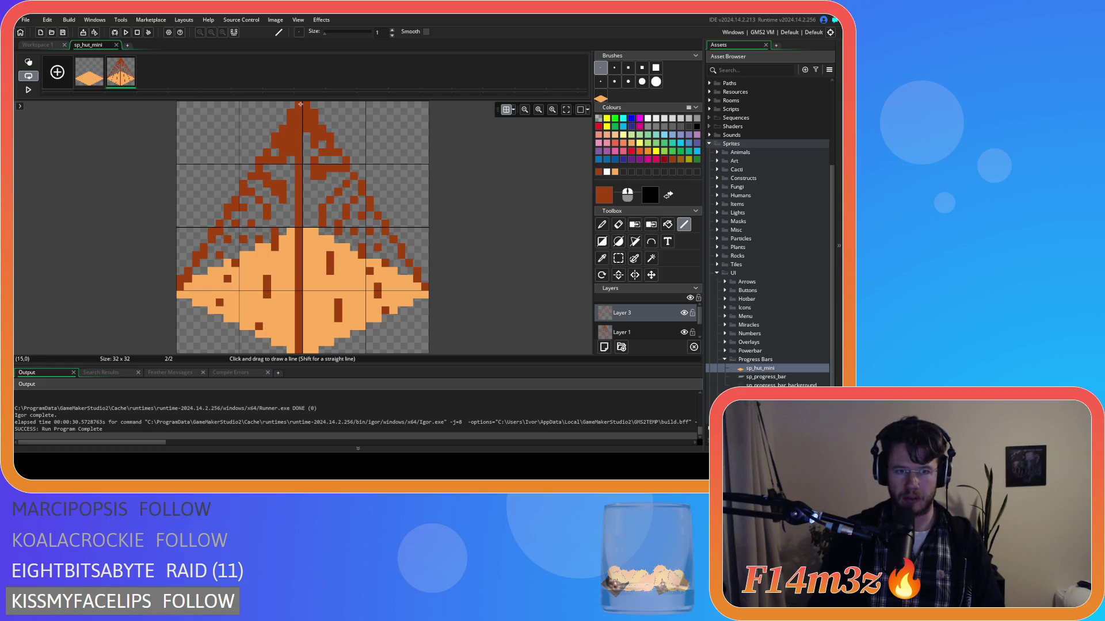
{"action": "left_click_drag", "start_coordinate": [250, 173], "coordinate": [221, 265]}
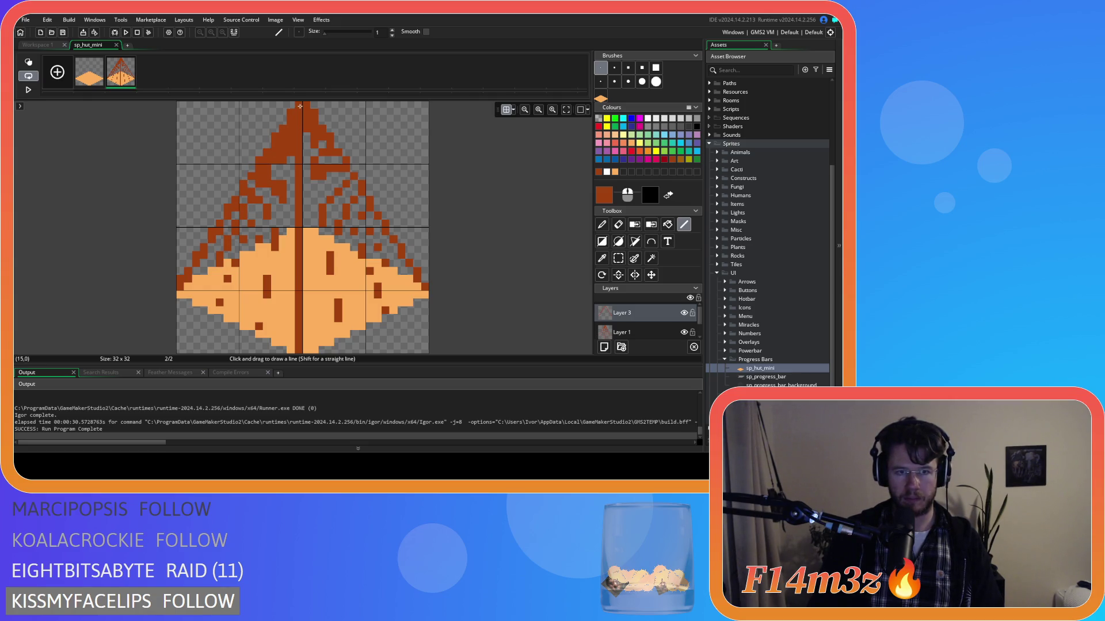
{"action": "left_click_drag", "start_coordinate": [298, 105], "coordinate": [219, 311]}
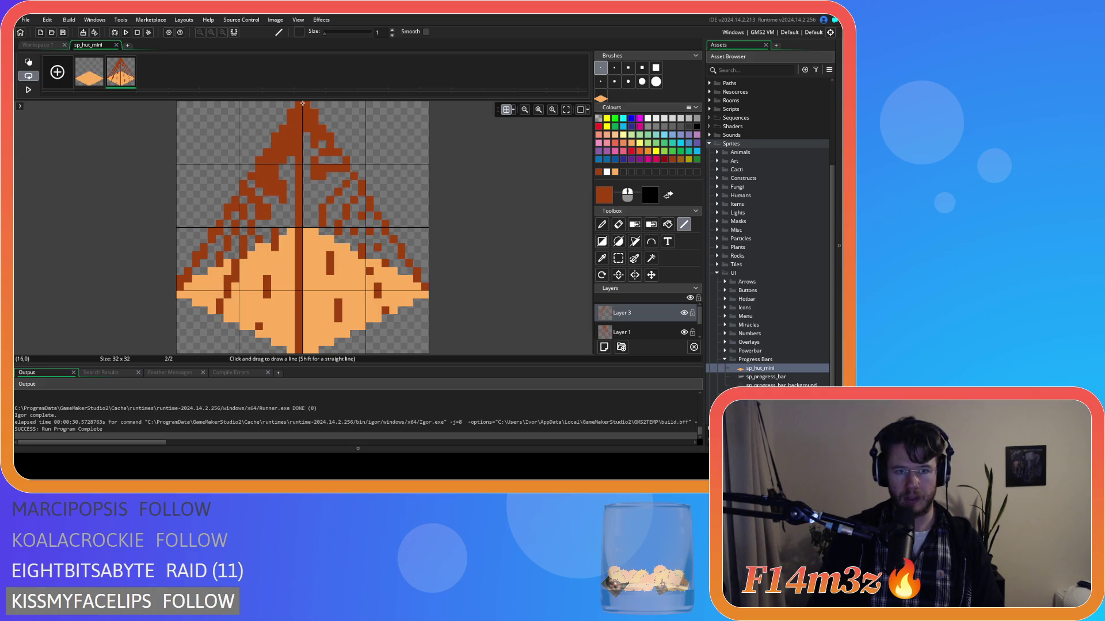
{"action": "left_click_drag", "start_coordinate": [310, 109], "coordinate": [387, 310]}
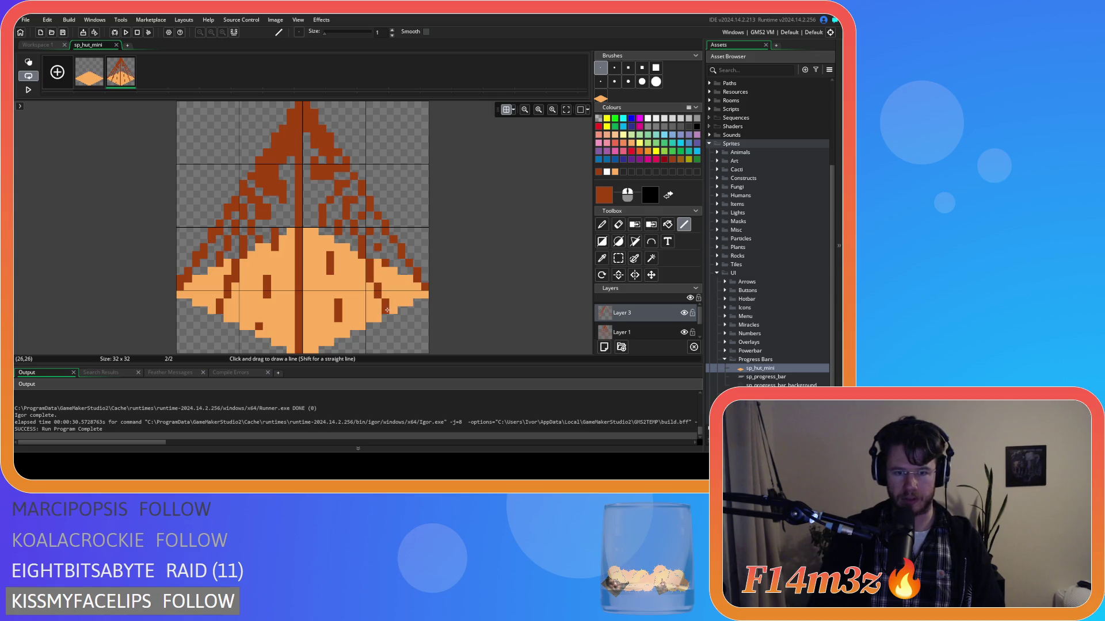
{"action": "mouse_move", "coordinate": [306, 104]}
{"action": "left_mouse_down"}
{"action": "mouse_move", "coordinate": [339, 296]}
{"action": "mouse_move", "coordinate": [326, 199]}
{"action": "left_mouse_up"}
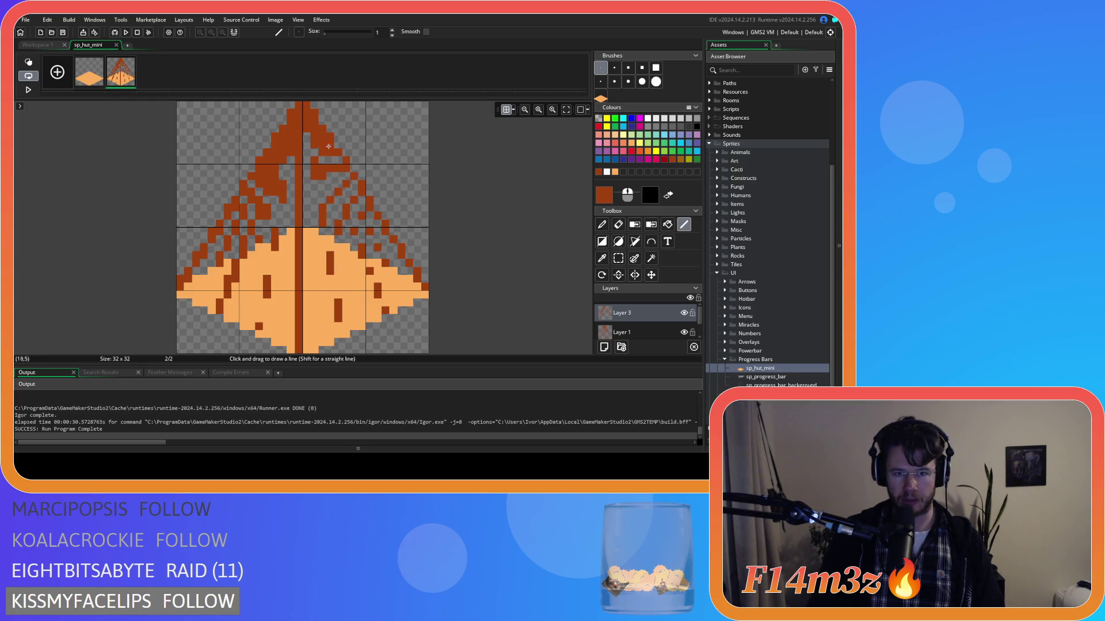
{"action": "mouse_move", "coordinate": [305, 104]}
{"action": "left_mouse_down"}
{"action": "mouse_move", "coordinate": [340, 256]}
{"action": "mouse_move", "coordinate": [387, 311]}
{"action": "mouse_move", "coordinate": [304, 151]}
{"action": "mouse_move", "coordinate": [309, 115]}
{"action": "left_mouse_up"}
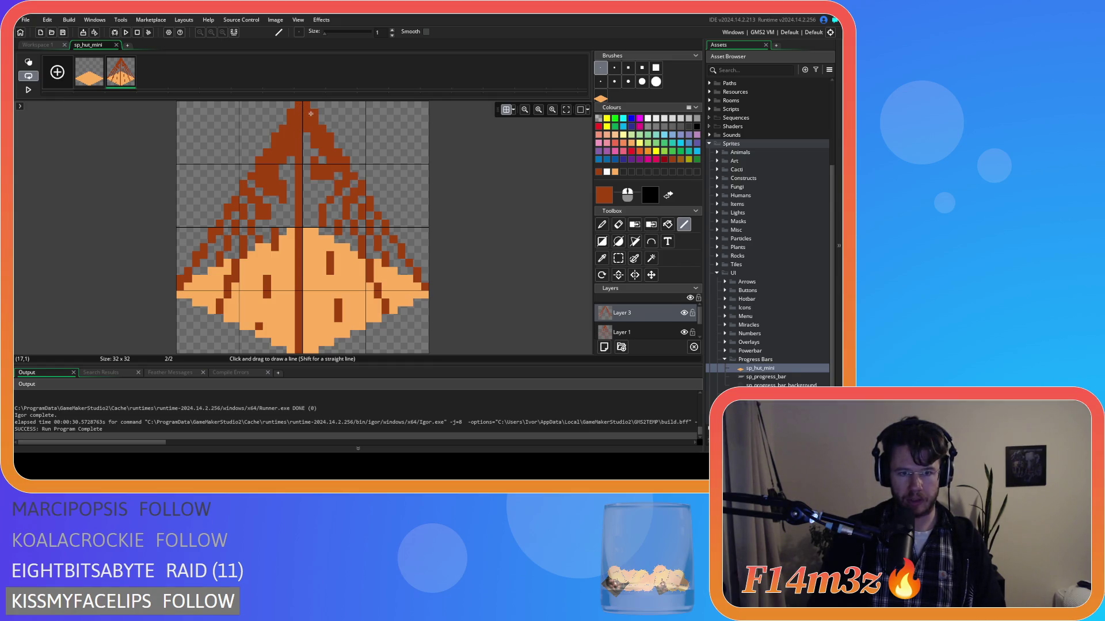
Add longer rafters and a vertical centre pole down columns 15–16, then delete the old tree layer.
{"action": "mouse_move", "coordinate": [305, 104]}
{"action": "left_mouse_down"}
{"action": "mouse_move", "coordinate": [343, 251]}
{"action": "mouse_move", "coordinate": [338, 237]}
{"action": "left_mouse_up"}
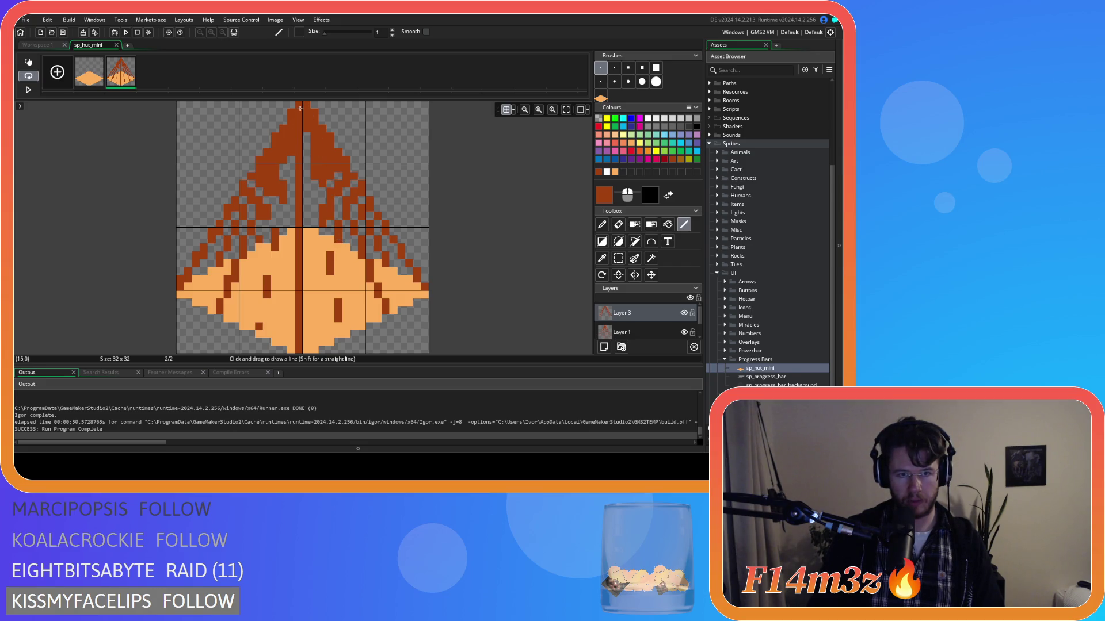
{"action": "mouse_move", "coordinate": [299, 119]}
{"action": "left_mouse_down"}
{"action": "mouse_move", "coordinate": [284, 225]}
{"action": "mouse_move", "coordinate": [260, 238]}
{"action": "left_mouse_up"}
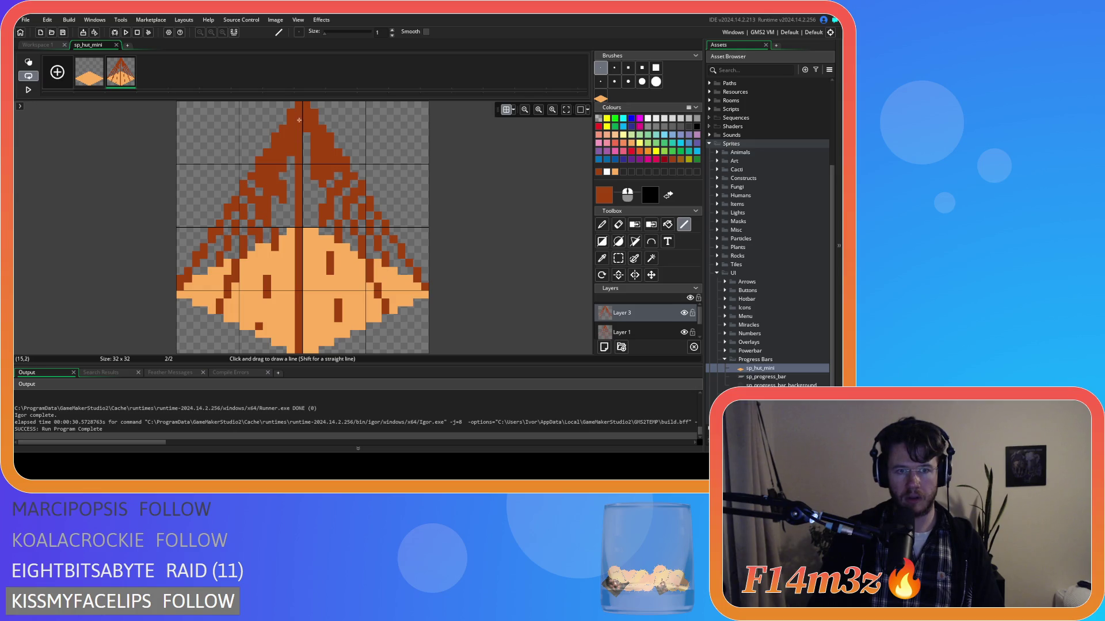
{"action": "left_click_drag", "start_coordinate": [299, 106], "coordinate": [258, 333]}
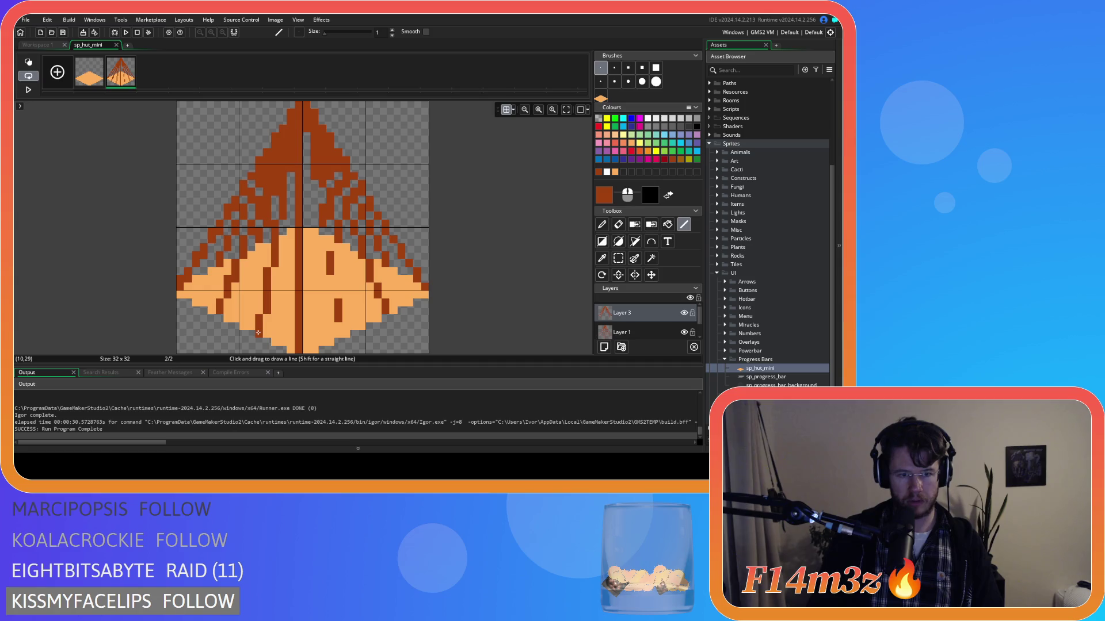
{"action": "mouse_move", "coordinate": [305, 105]}
{"action": "left_mouse_down"}
{"action": "mouse_move", "coordinate": [308, 188]}
{"action": "mouse_move", "coordinate": [344, 332]}
{"action": "left_mouse_up"}
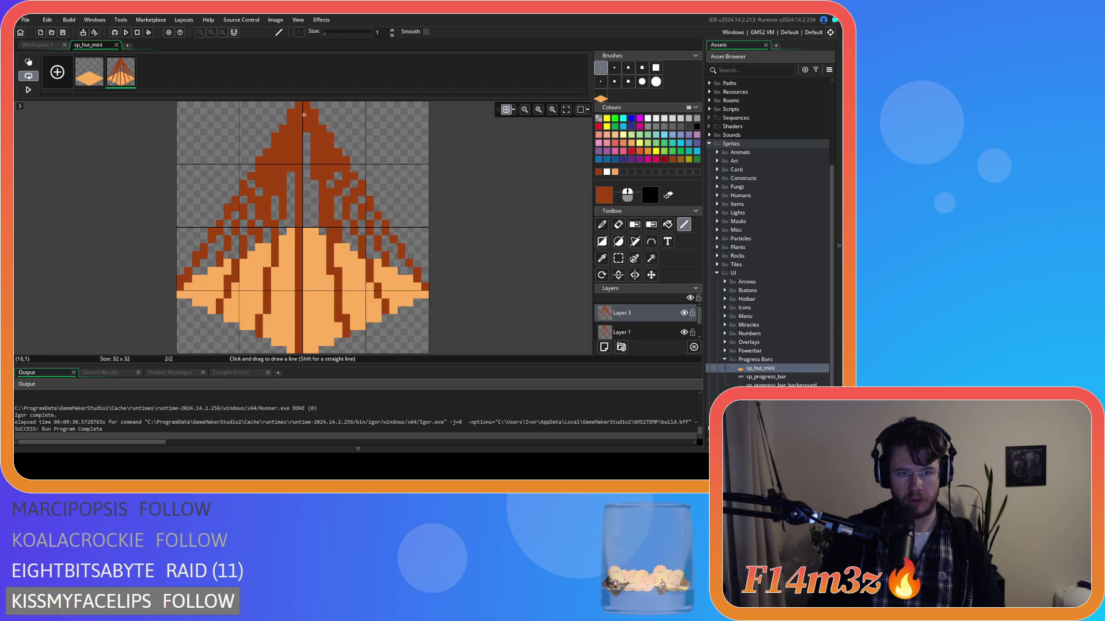
{"action": "left_click_drag", "start_coordinate": [304, 105], "coordinate": [309, 348]}
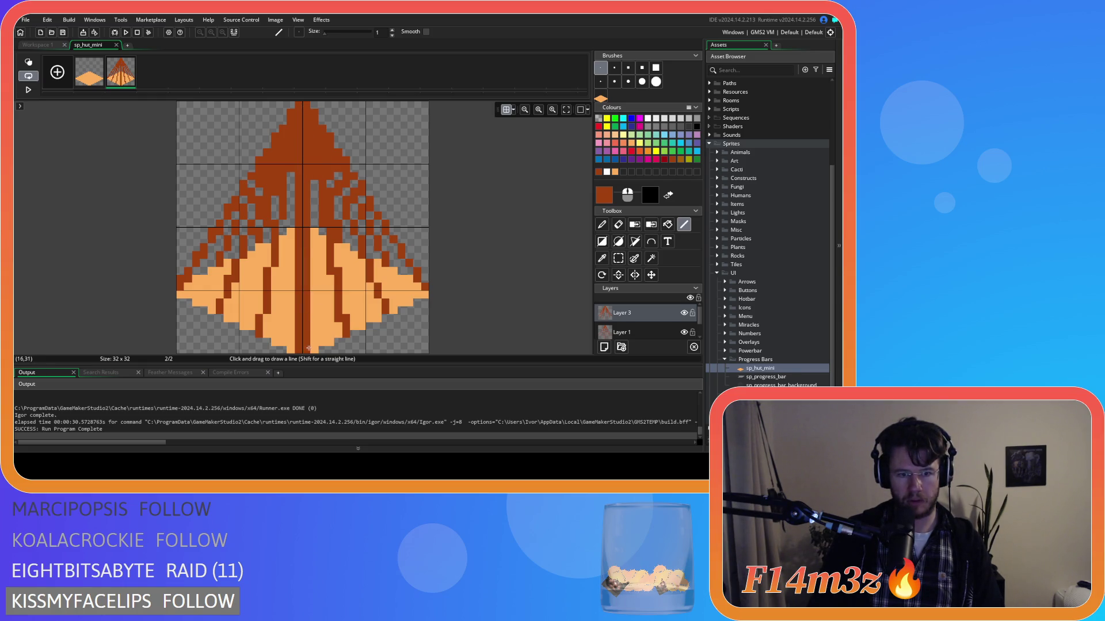
{"action": "mouse_move", "coordinate": [298, 105]}
{"action": "left_mouse_down"}
{"action": "mouse_move", "coordinate": [282, 293]}
{"action": "mouse_move", "coordinate": [300, 346]}
{"action": "left_mouse_up"}
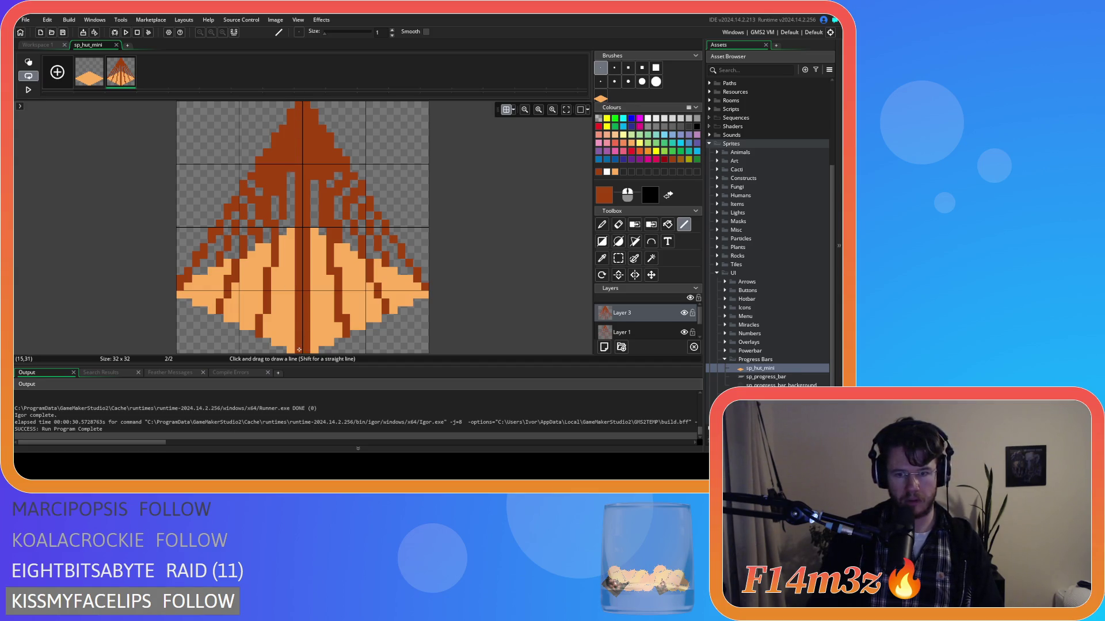
{"action": "left_click", "coordinate": [674, 332]}
{"action": "key", "text": "Delete"}
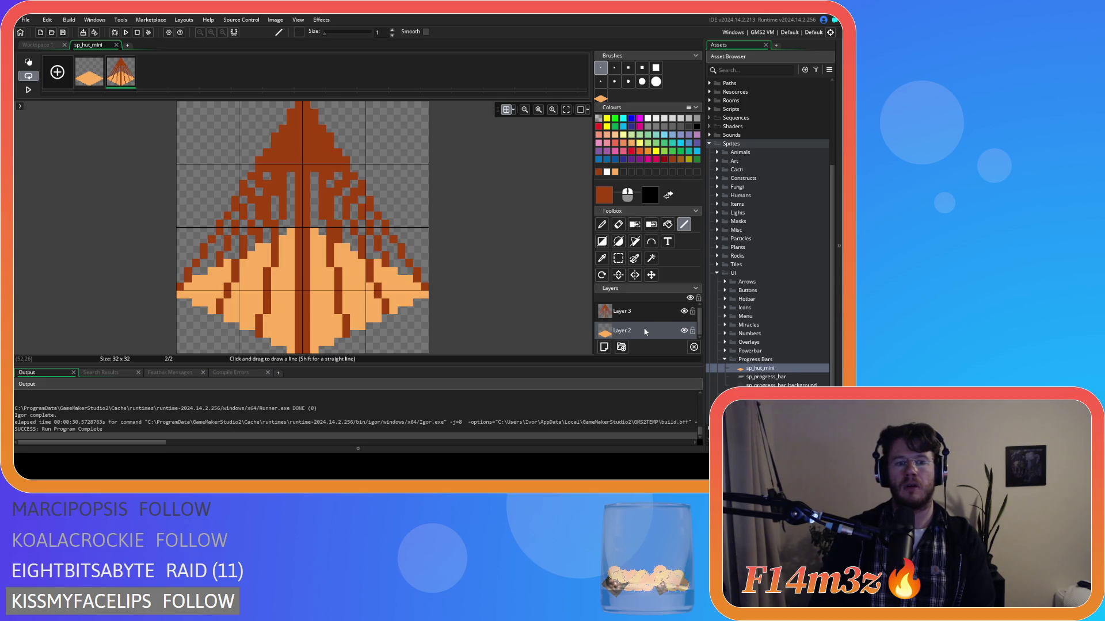
Compare both frames, close the sp_hut_mini image editor and sprite window, and collapse the sprite folders.
{"action": "left_click", "coordinate": [94, 78]}
{"action": "left_click", "coordinate": [121, 84]}
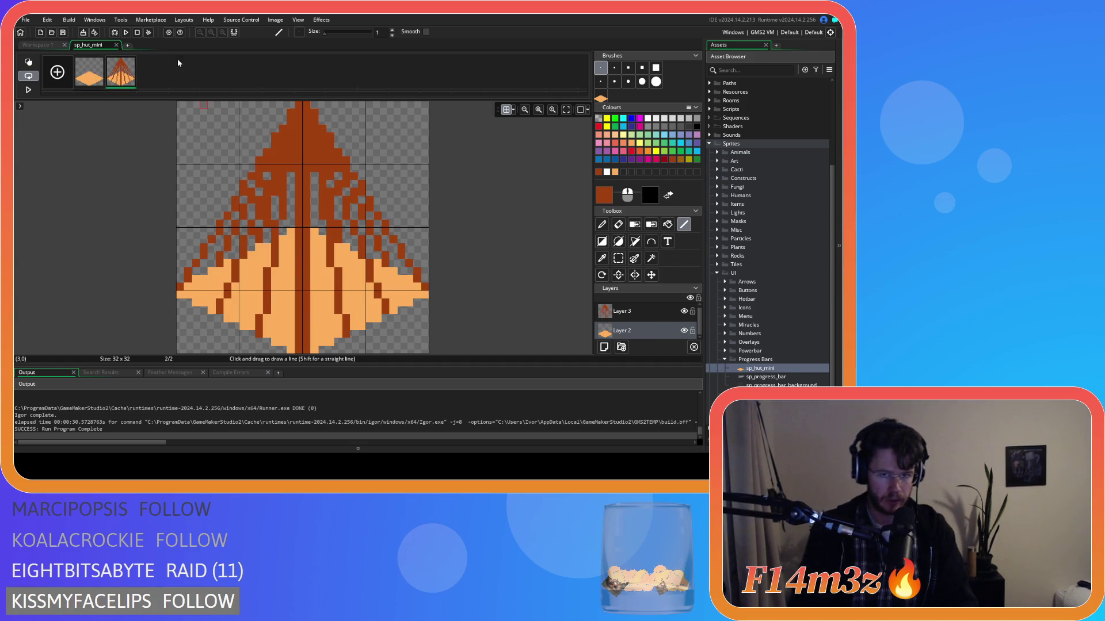
{"action": "left_click", "coordinate": [117, 45]}
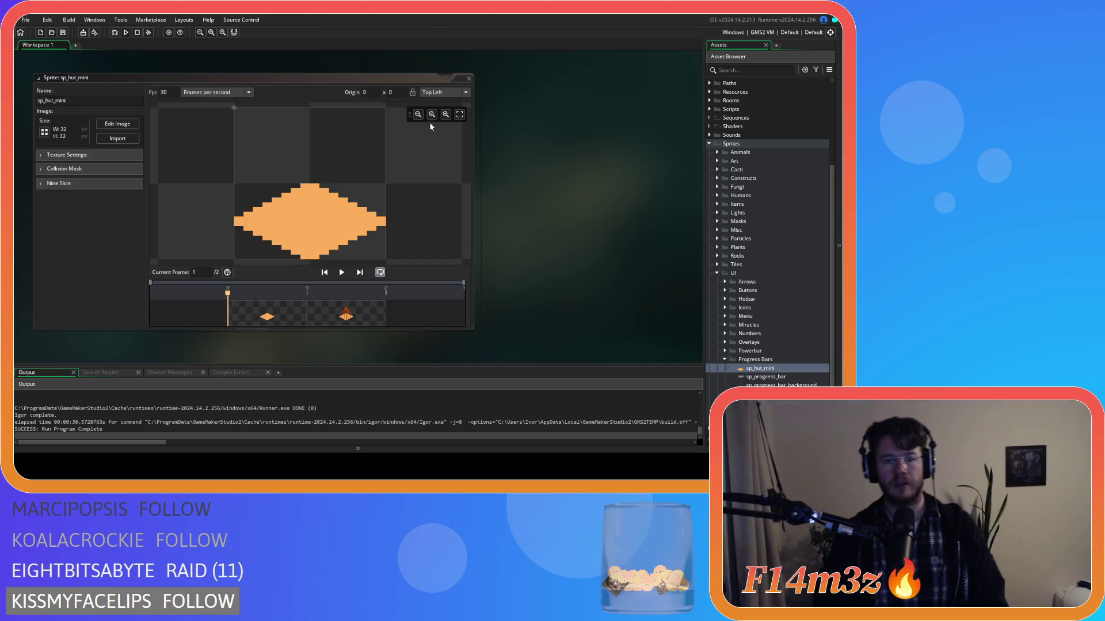
{"action": "left_click", "coordinate": [469, 77]}
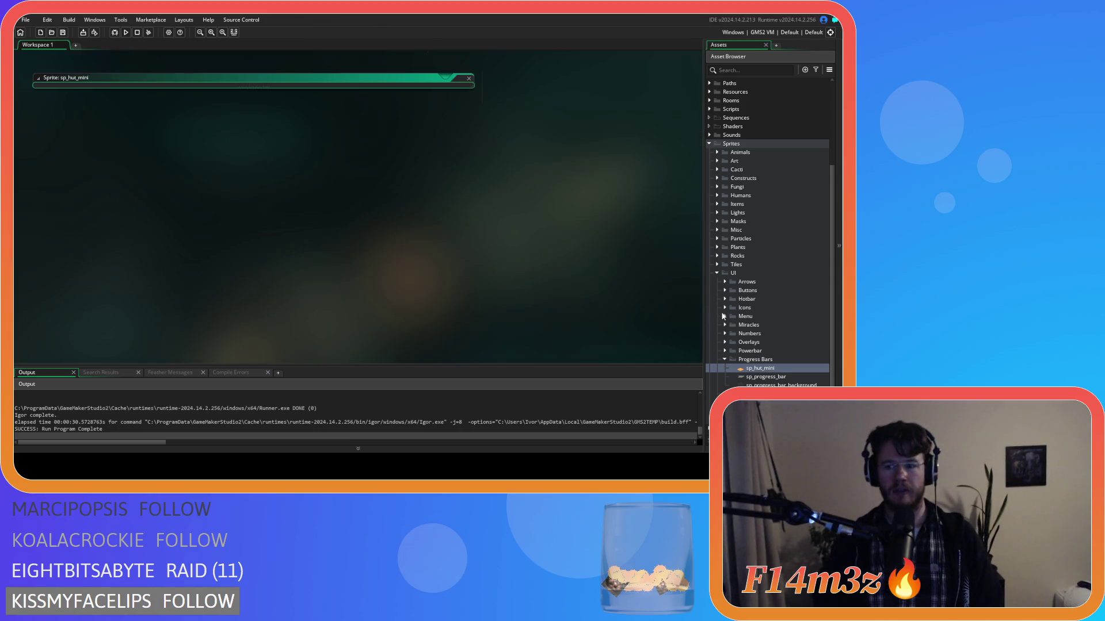
{"action": "left_click", "coordinate": [725, 360]}
{"action": "left_click", "coordinate": [717, 273]}
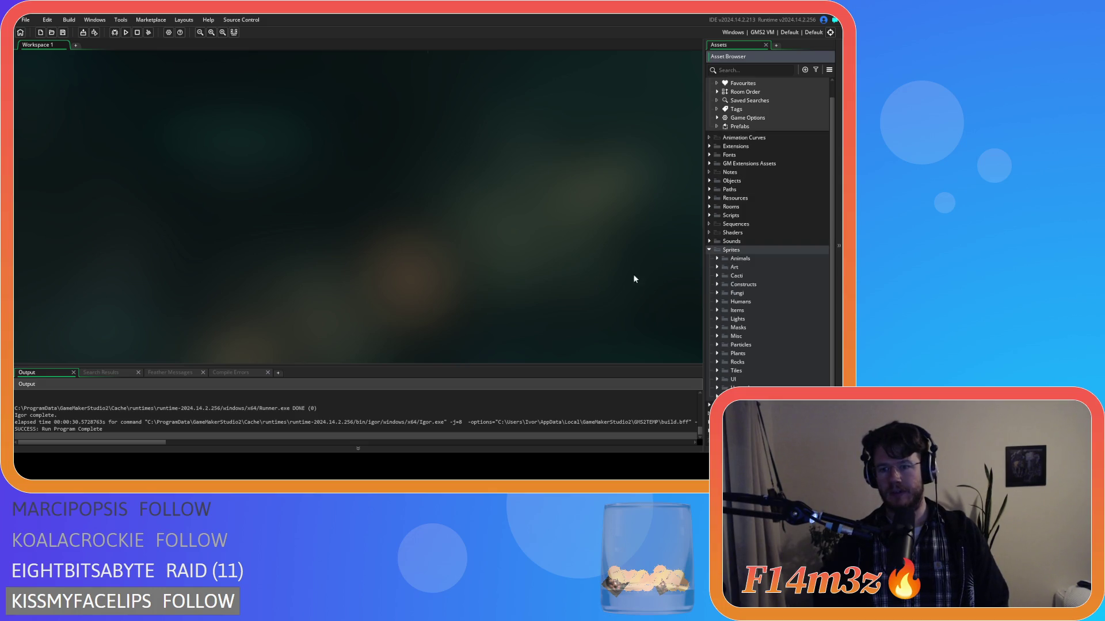
{"action": "left_click", "coordinate": [709, 249]}
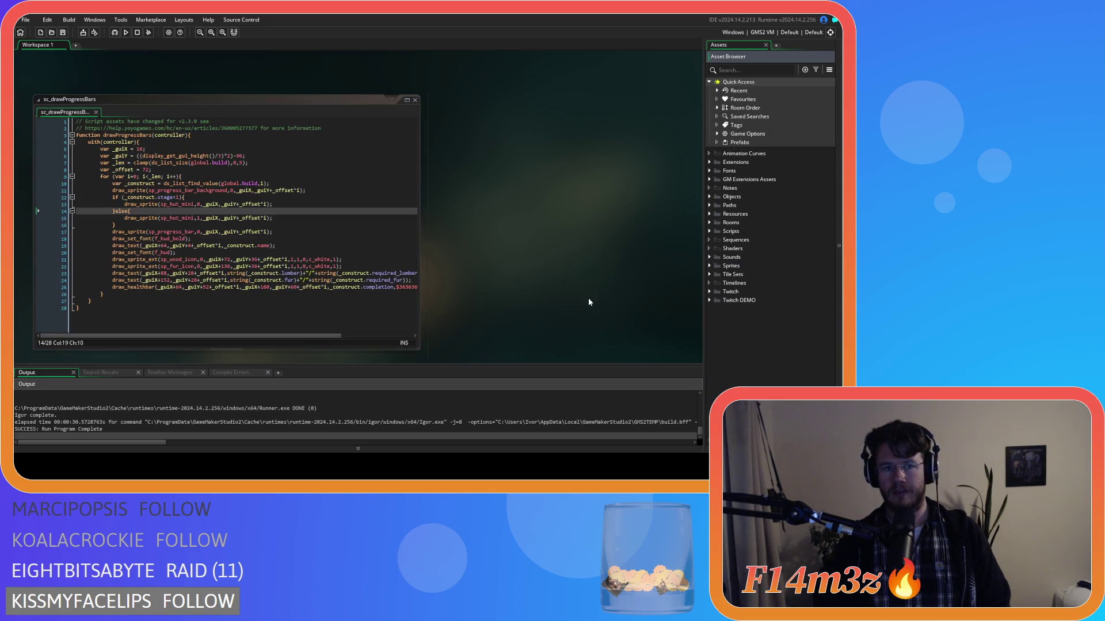
Offset the first draw_sprite(sp_hut_mini…) call on line 13 by +16 in x and y.
{"action": "left_click", "coordinate": [280, 218]}
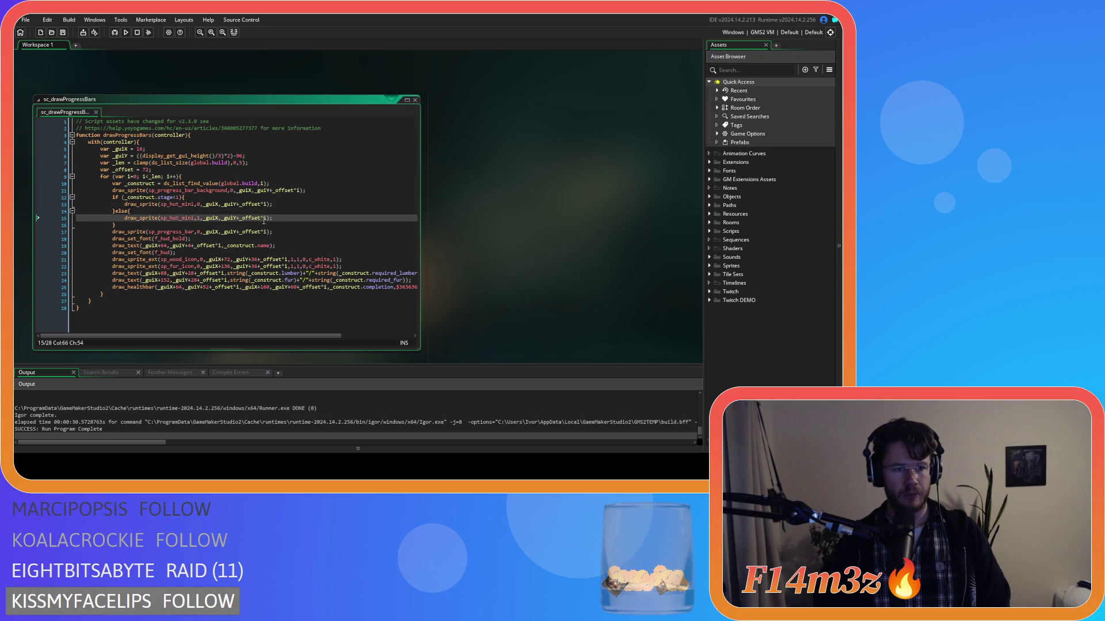
{"action": "left_click", "coordinate": [214, 232]}
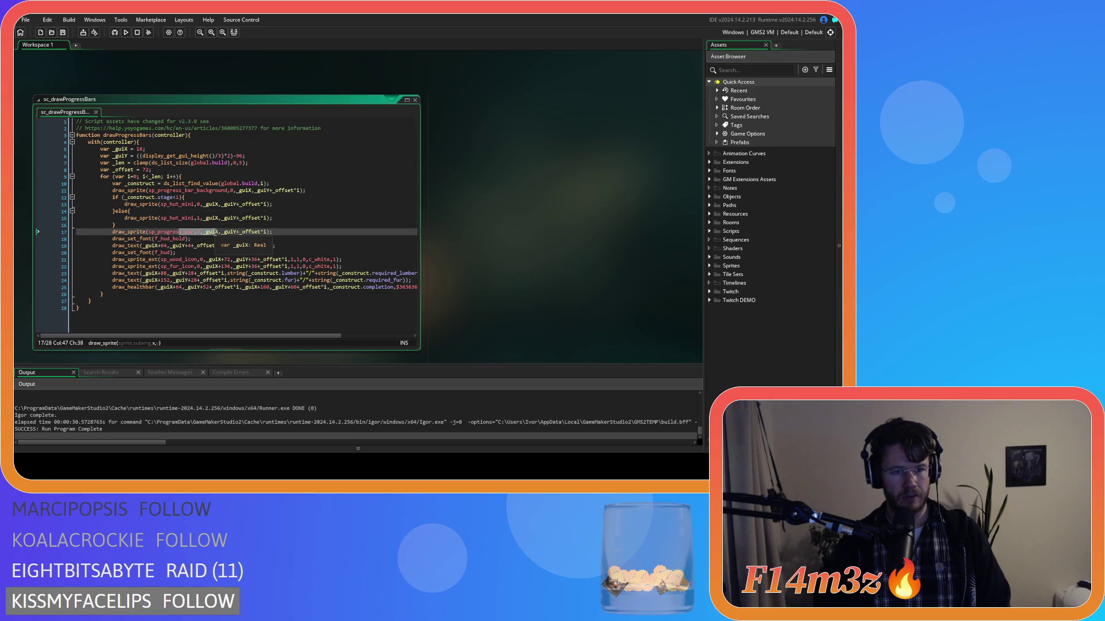
{"action": "key", "text": "End"}
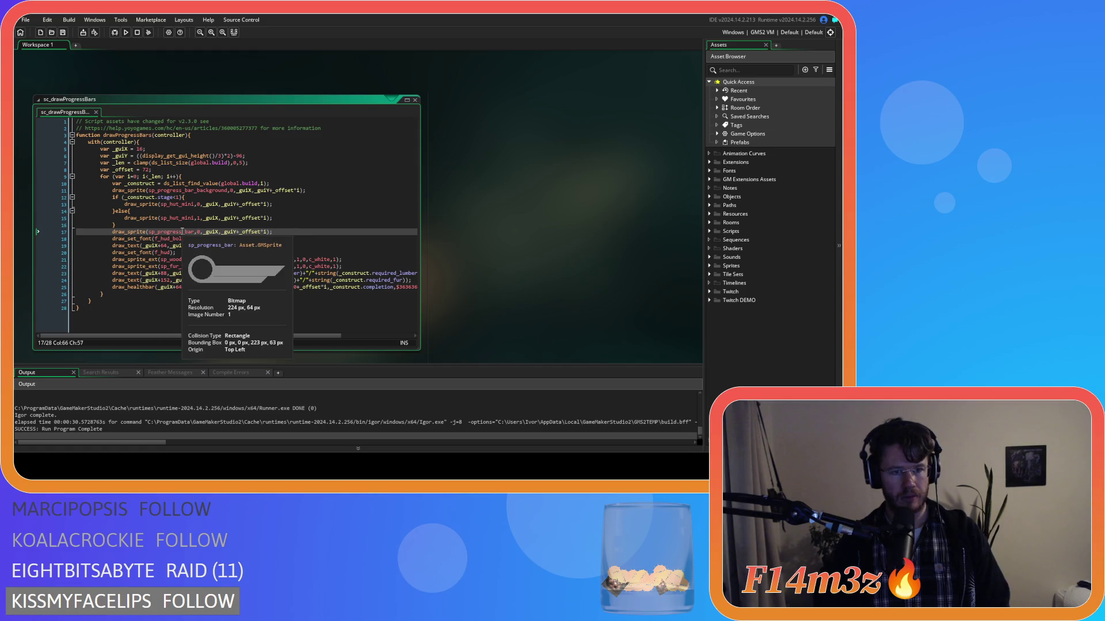
{"action": "left_click_drag", "start_coordinate": [162, 232], "coordinate": [189, 233]}
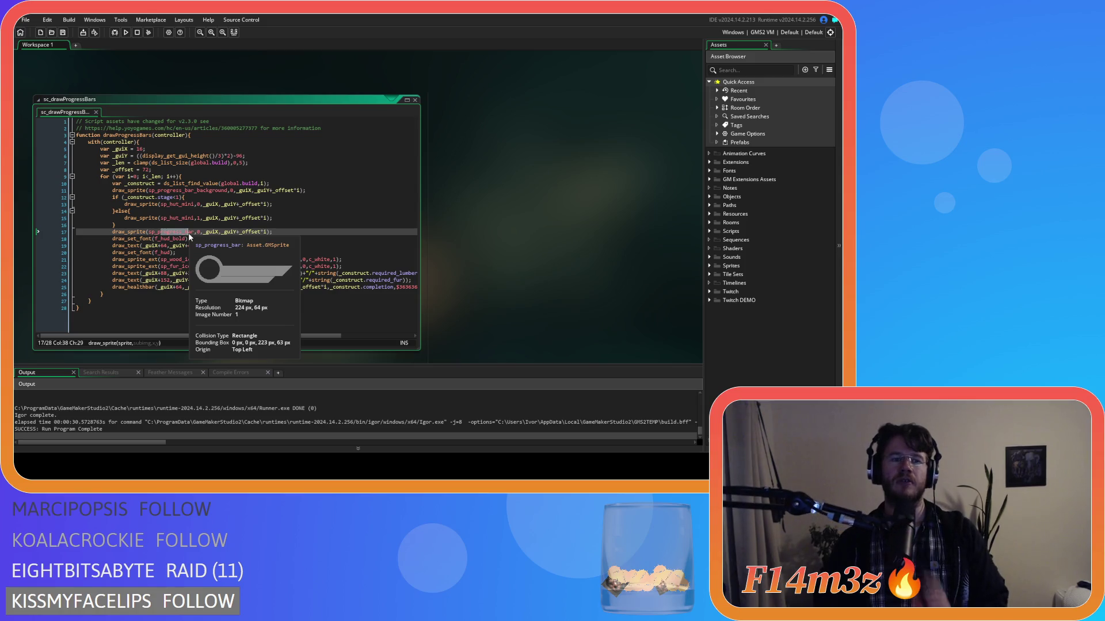
{"action": "left_click", "coordinate": [185, 218]}
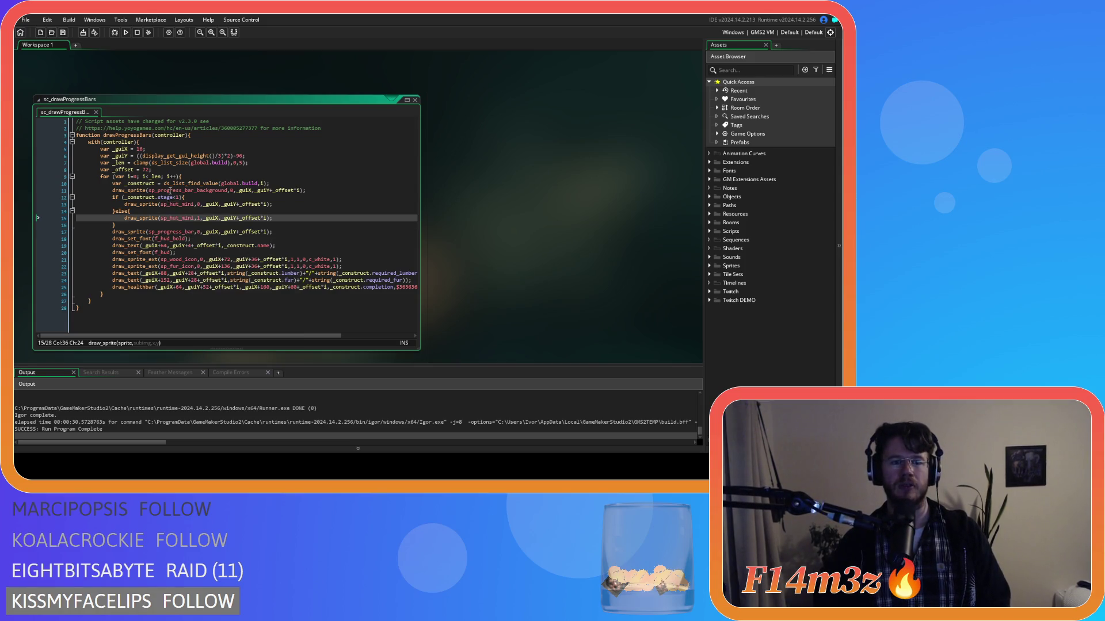
{"action": "left_click", "coordinate": [257, 231]}
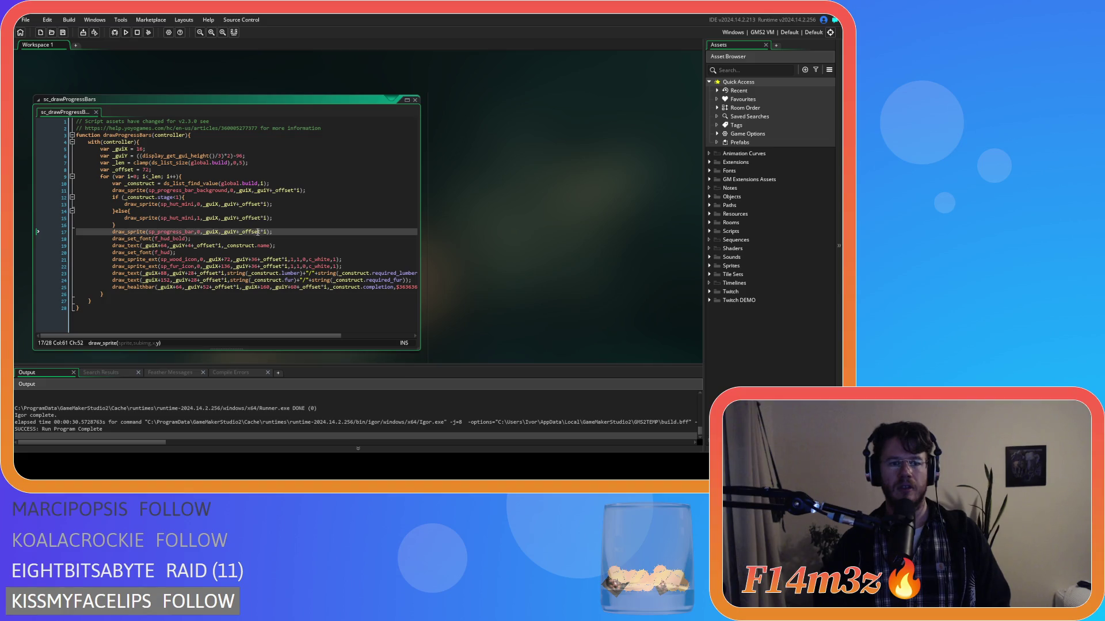
{"action": "left_click", "coordinate": [222, 205]}
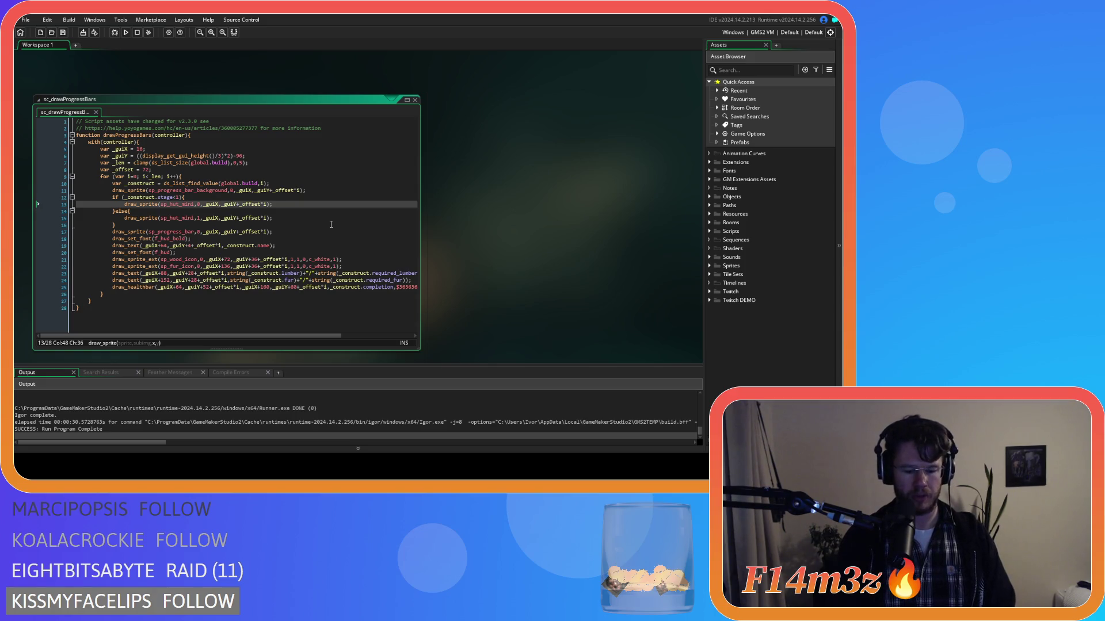
{"action": "type", "text": "+16"}
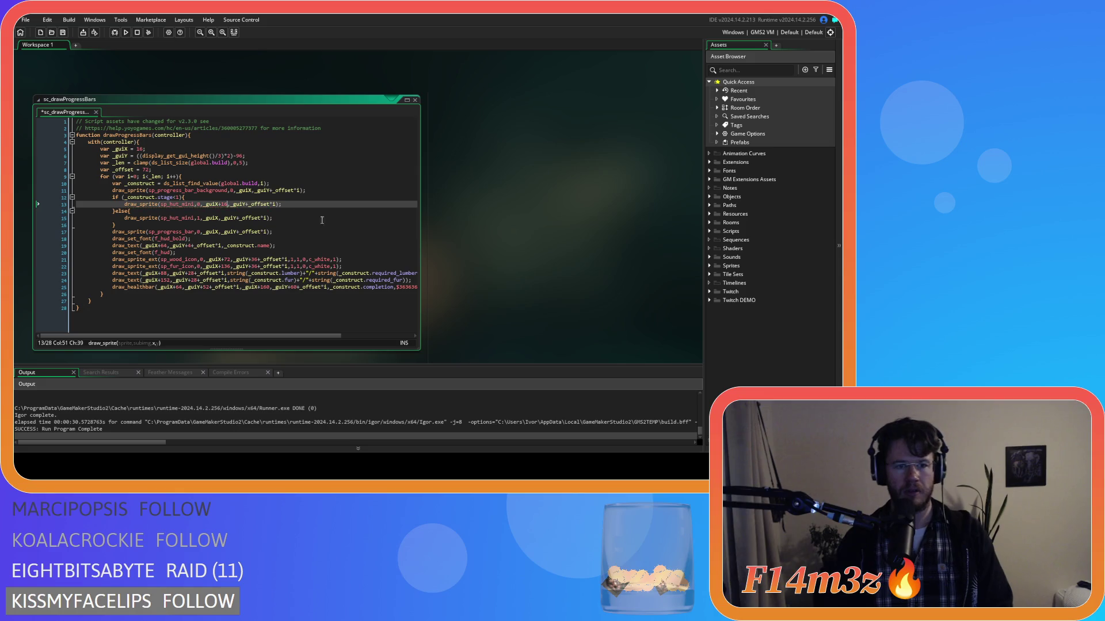
{"action": "left_click", "coordinate": [246, 204]}
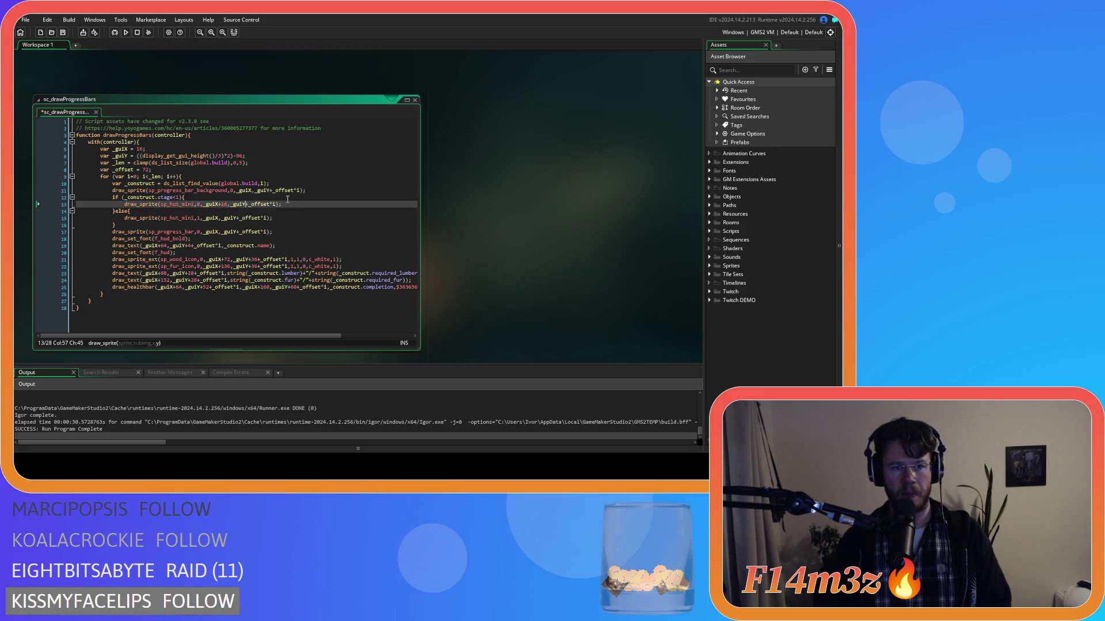
{"action": "type", "text": "+16+"}
Add the 16 px offset to the line 15 hut icon call, then save and run with F5.
{"action": "left_click", "coordinate": [218, 218]}
{"action": "type", "text": "+16"}
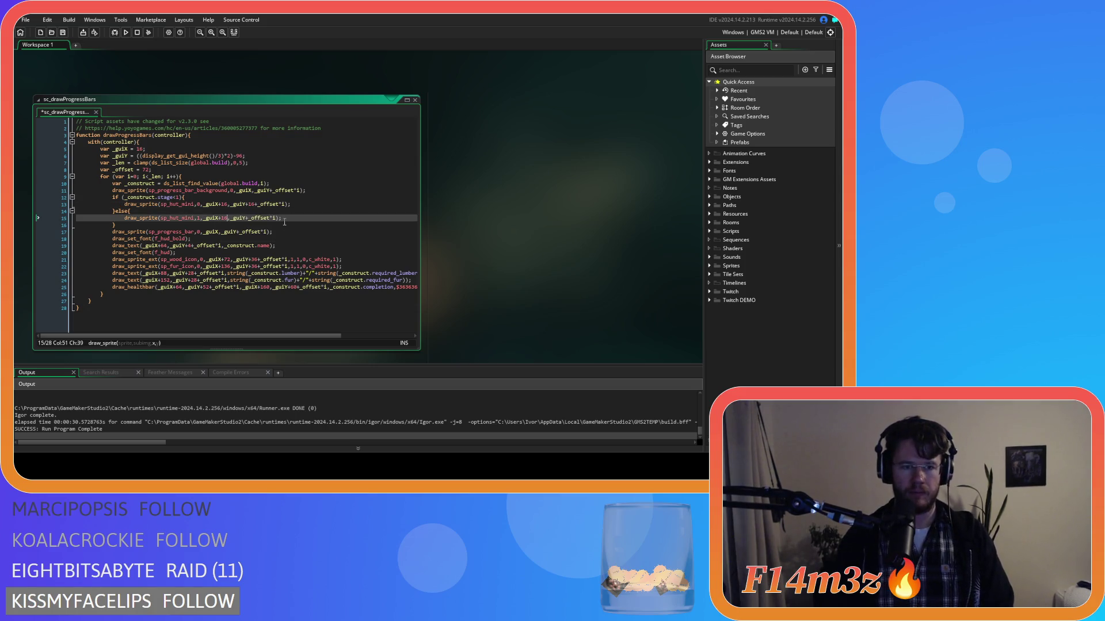
{"action": "left_click", "coordinate": [250, 218]}
{"action": "type", "text": "16+"}
{"action": "key", "text": "F5"}
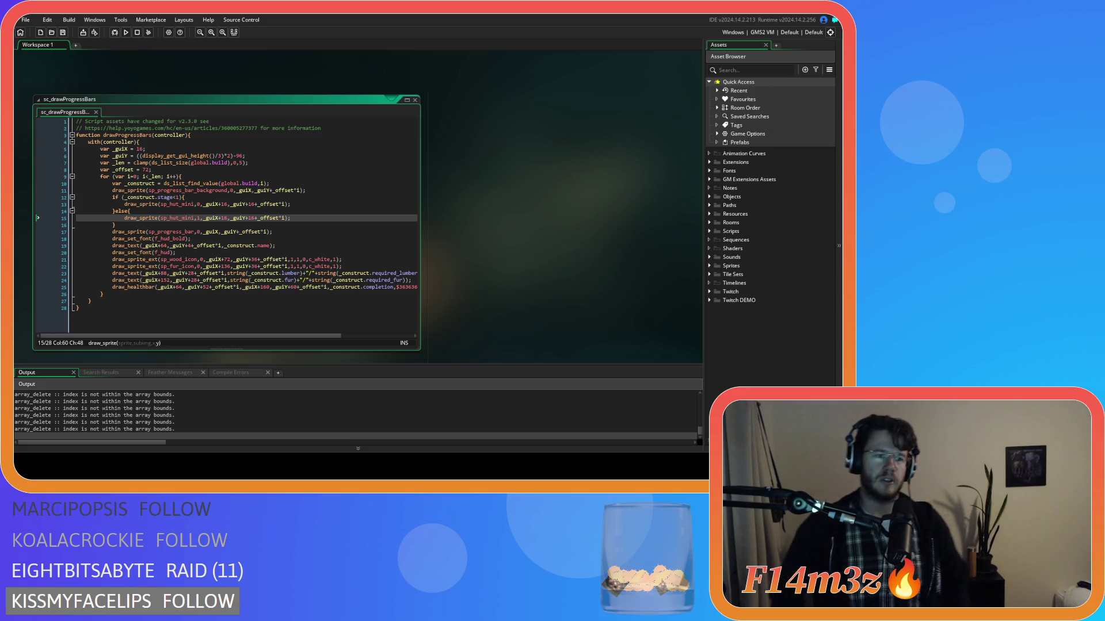
{"action": "key", "text": "alt+Tab"}
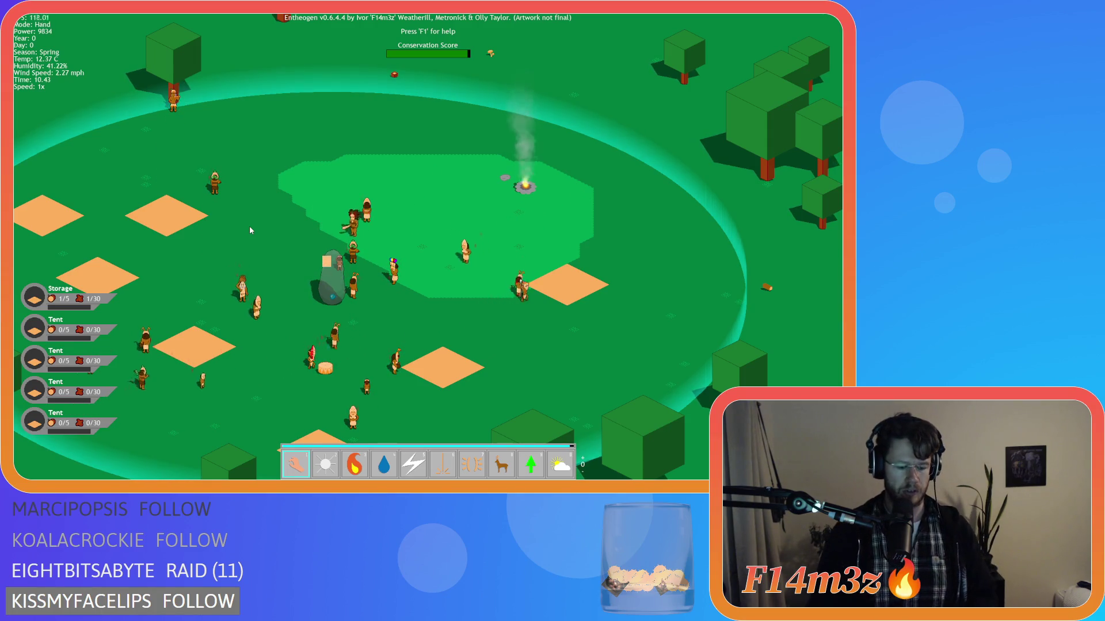
In the Tribe window, filter to Foragers, gift Carpenter to two of them, then close it.
{"action": "key", "text": "t"}
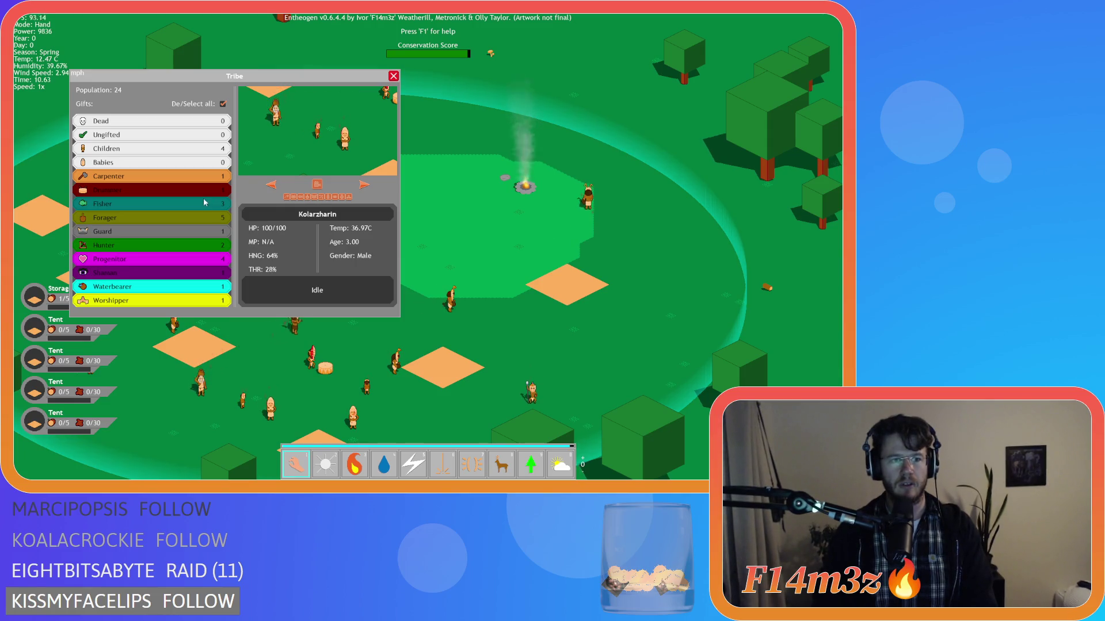
{"action": "left_click", "coordinate": [214, 244]}
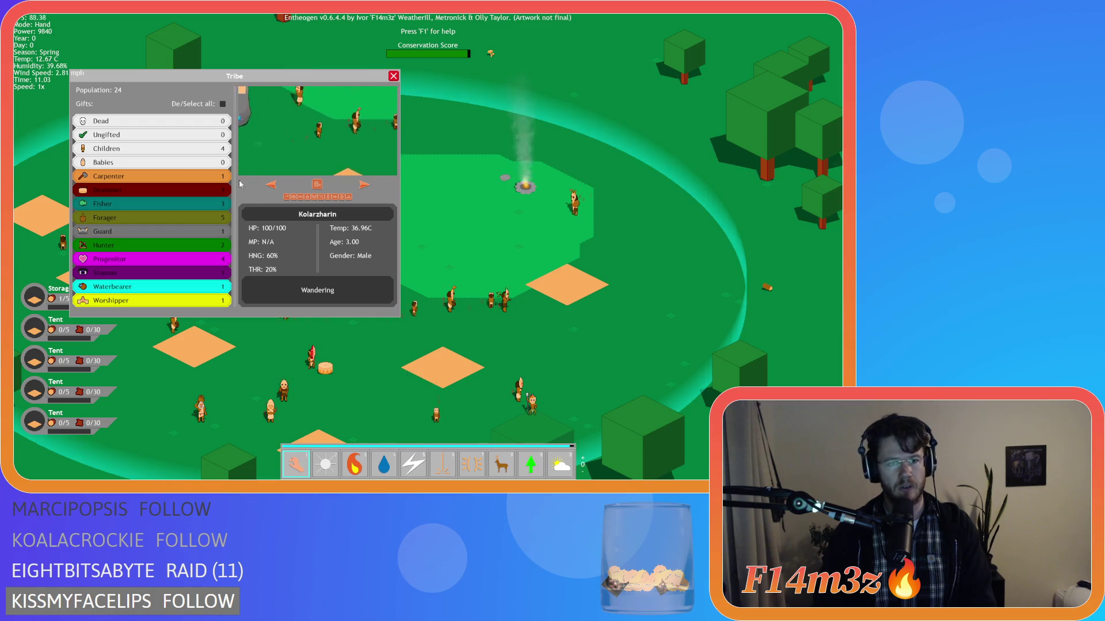
{"action": "left_click", "coordinate": [163, 224]}
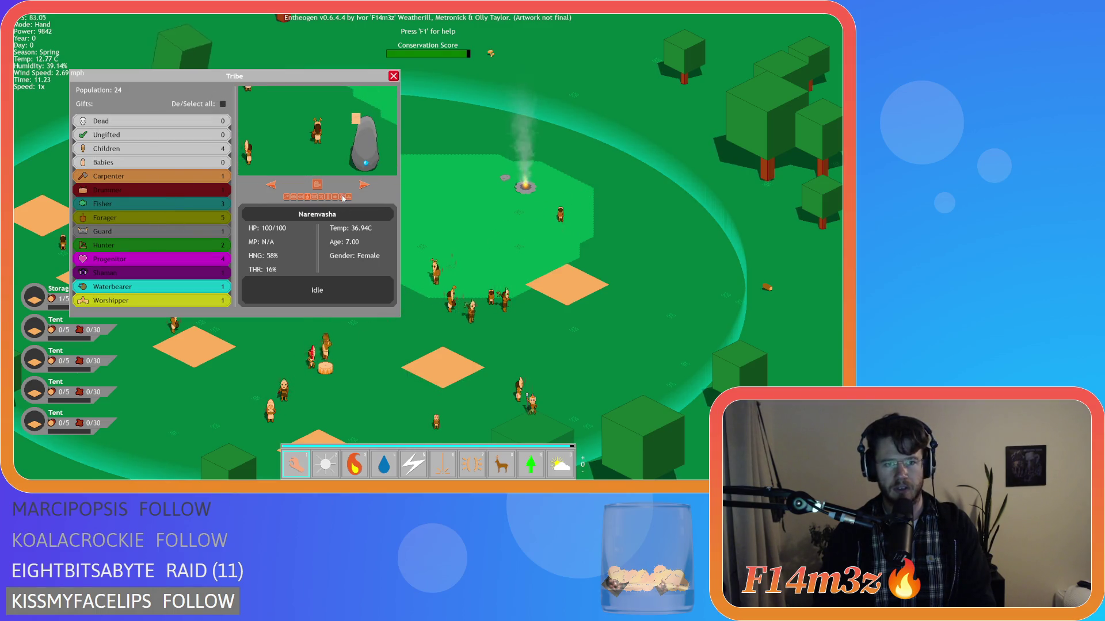
{"action": "left_click", "coordinate": [363, 185]}
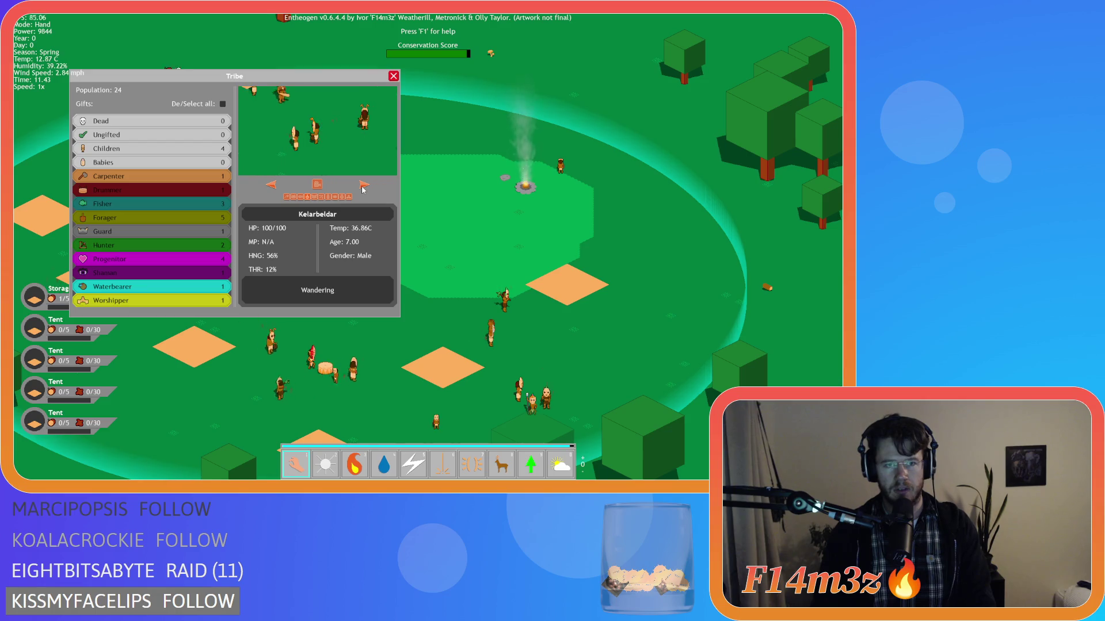
{"action": "left_click", "coordinate": [305, 198]}
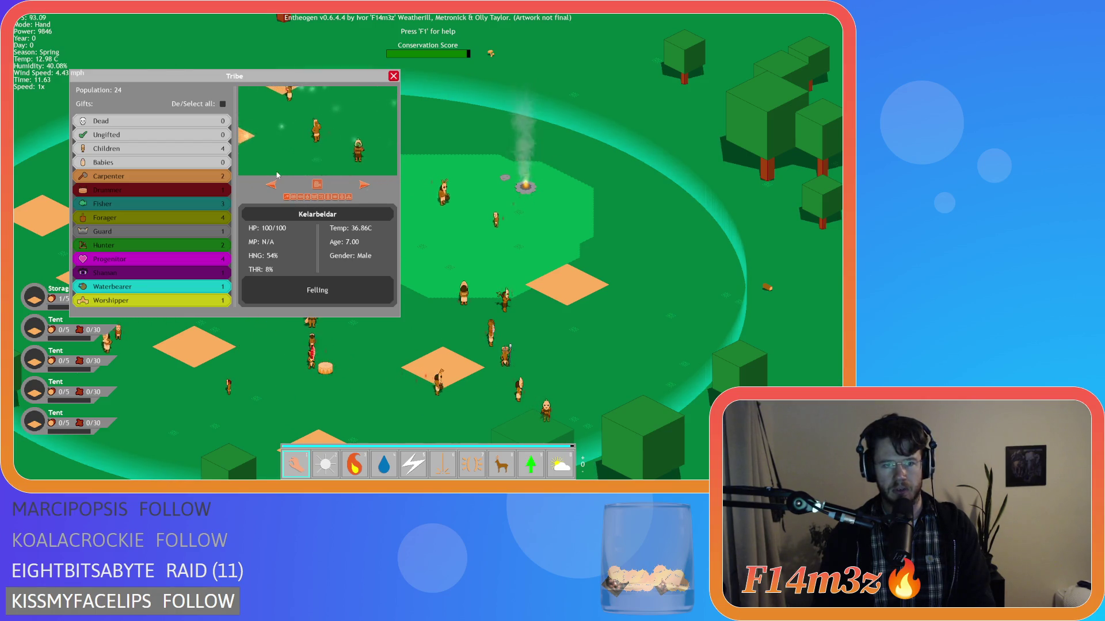
{"action": "left_click", "coordinate": [287, 197]}
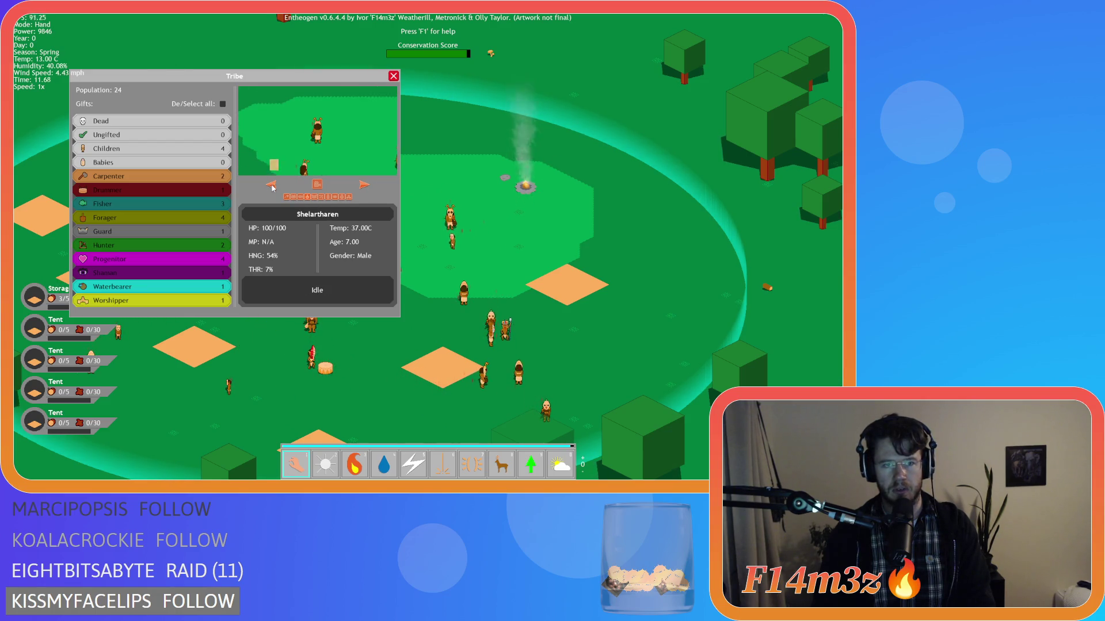
{"action": "left_click", "coordinate": [364, 187]}
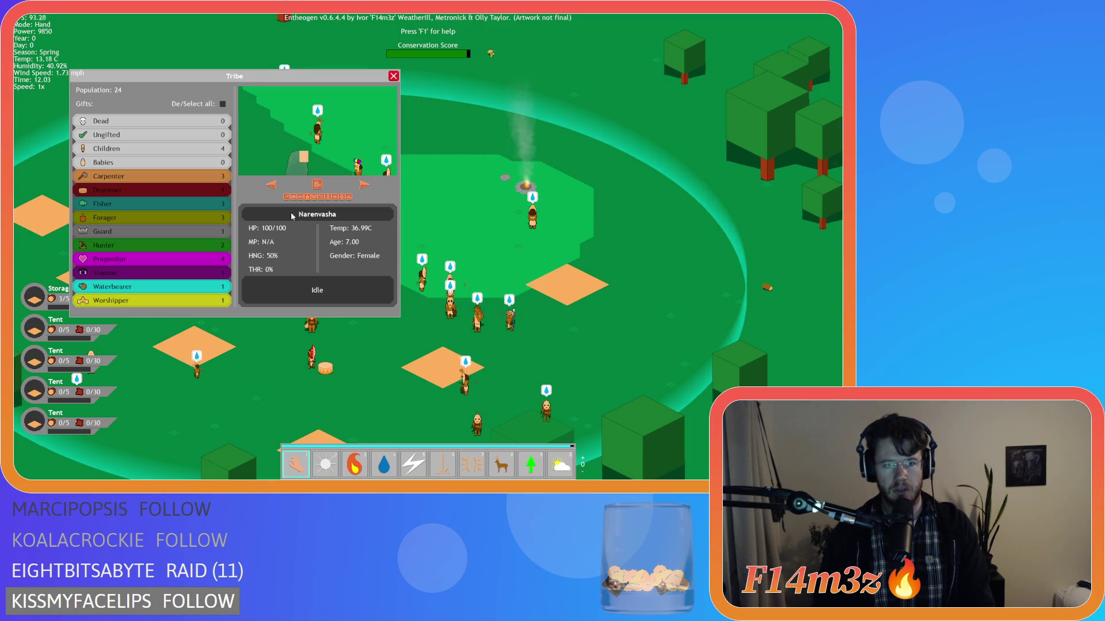
{"action": "left_click", "coordinate": [321, 198]}
{"action": "left_click", "coordinate": [321, 198]}
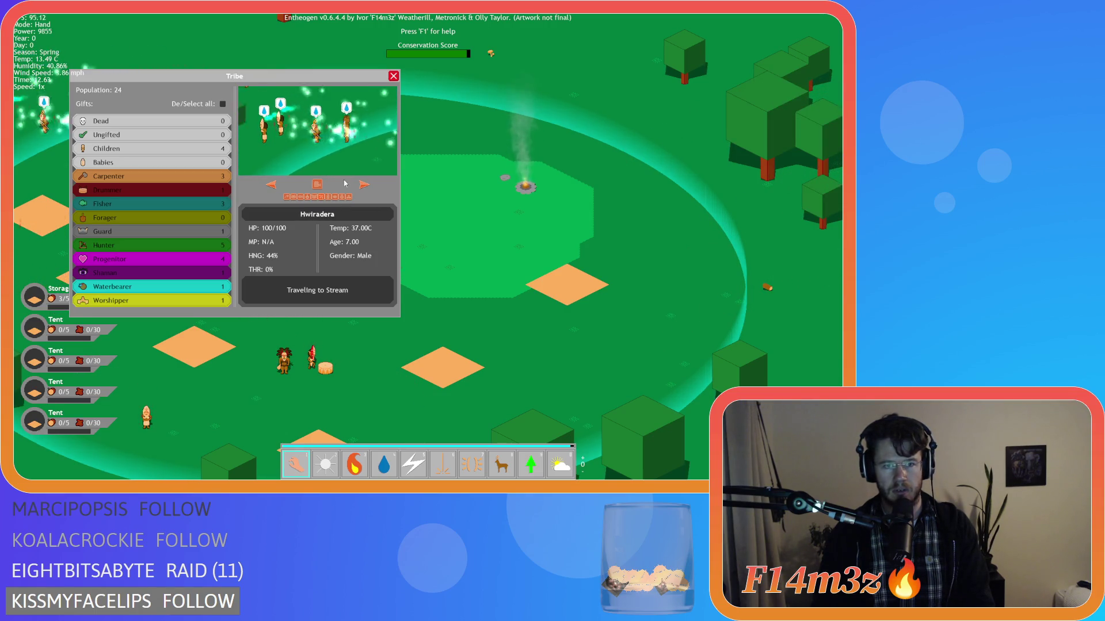
{"action": "left_click", "coordinate": [394, 77]}
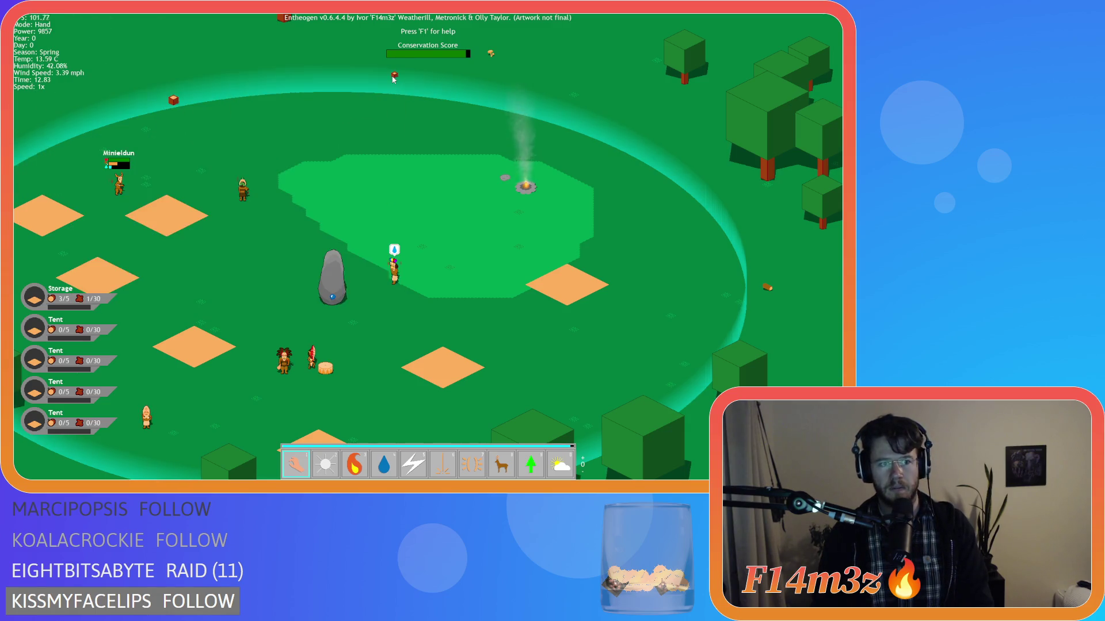
Browse the Progenitor villagers and gift Shaman powers to one of them.
{"action": "scroll", "coordinate": [306, 220], "scroll_direction": "down", "scroll_amount": 10}
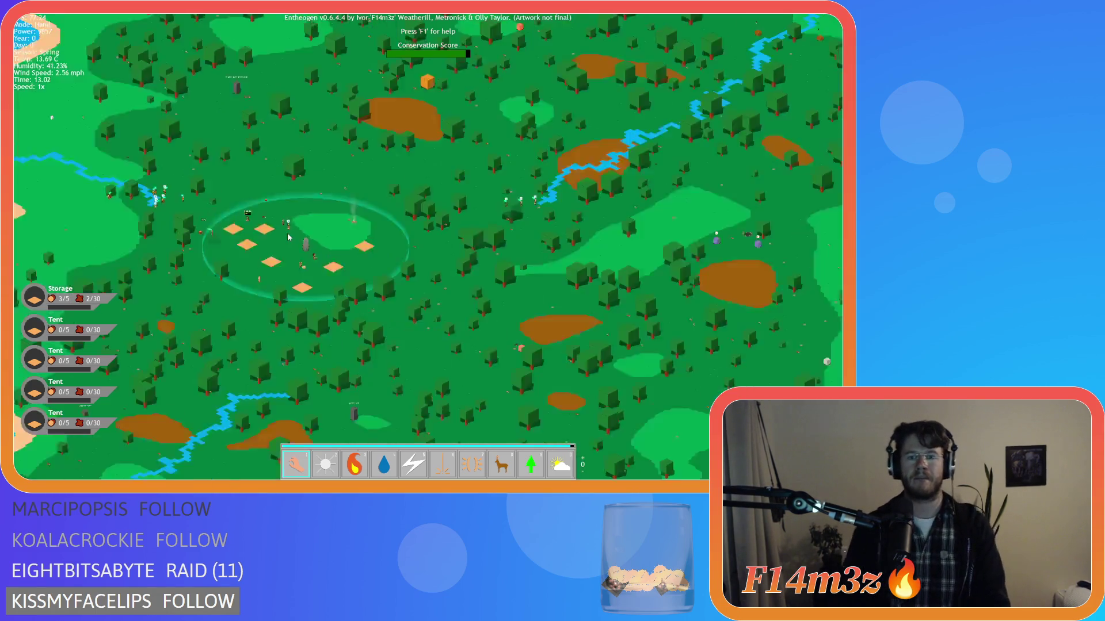
{"action": "scroll", "coordinate": [288, 236], "scroll_direction": "up", "scroll_amount": 12}
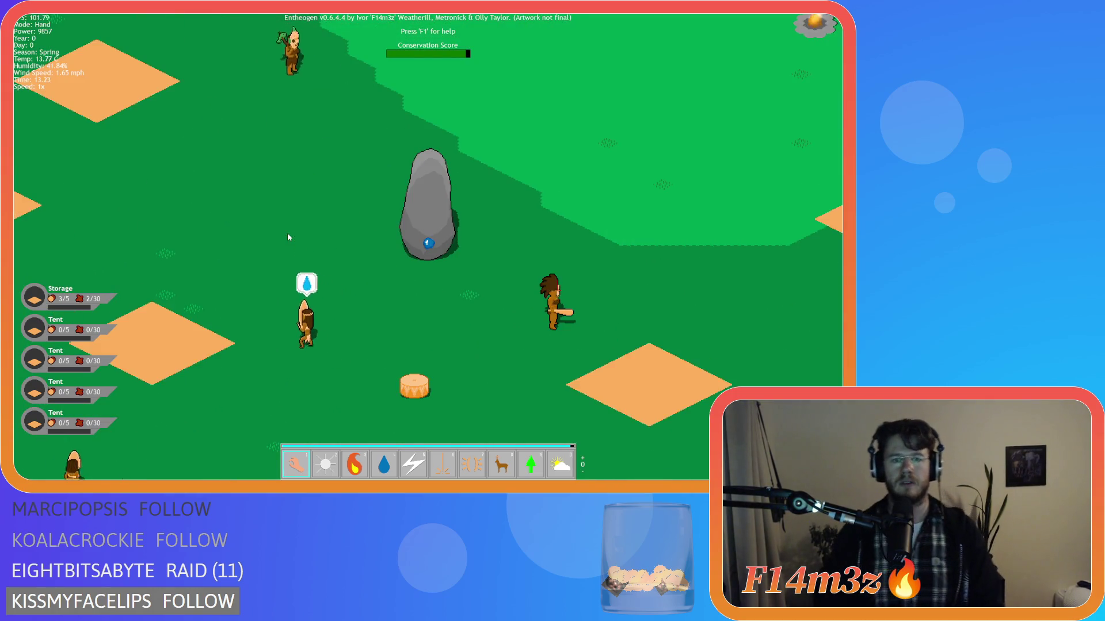
{"action": "scroll", "coordinate": [288, 232], "scroll_direction": "down", "scroll_amount": 4}
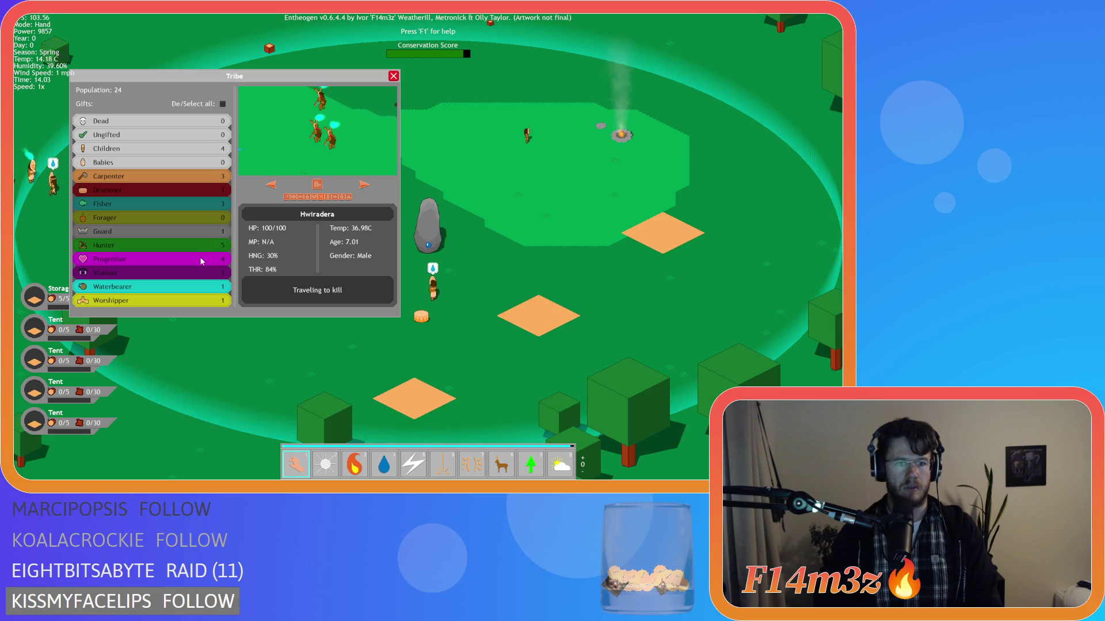
{"action": "left_click", "coordinate": [202, 262]}
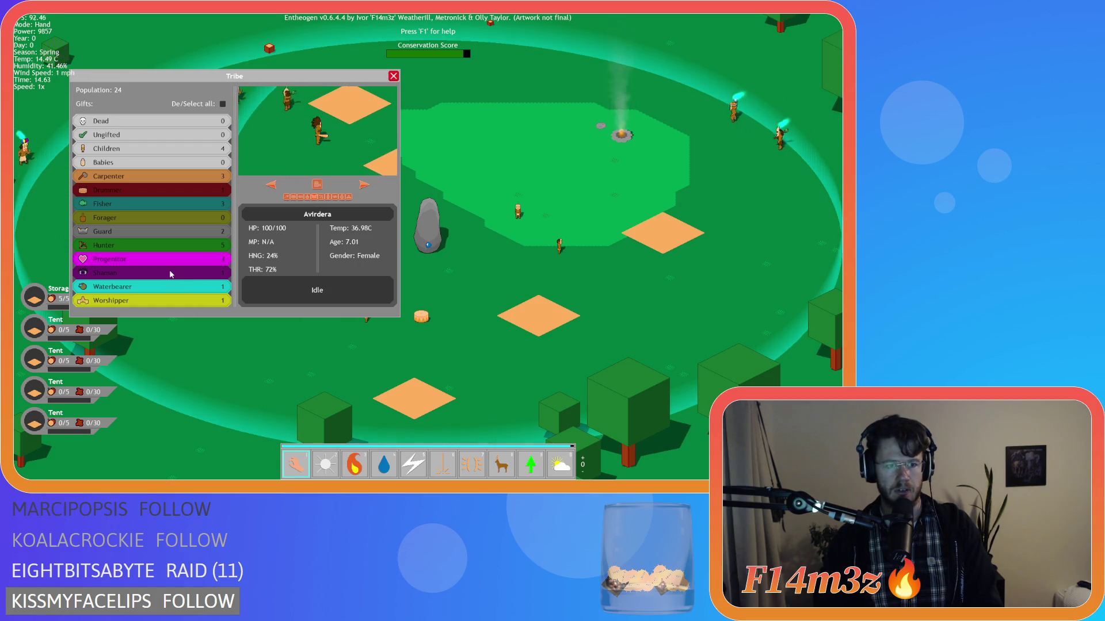
{"action": "left_click", "coordinate": [367, 185]}
{"action": "left_click", "coordinate": [340, 197]}
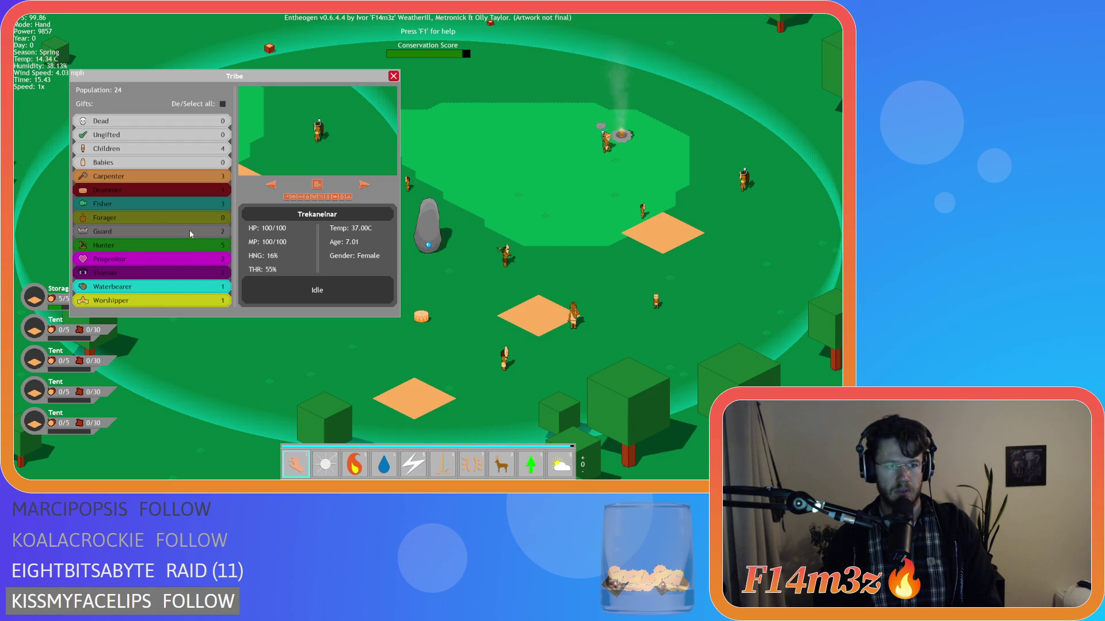
Cycle through the remaining villagers, close the Tribe window, and zoom in on the settlement.
{"action": "left_click", "coordinate": [364, 184]}
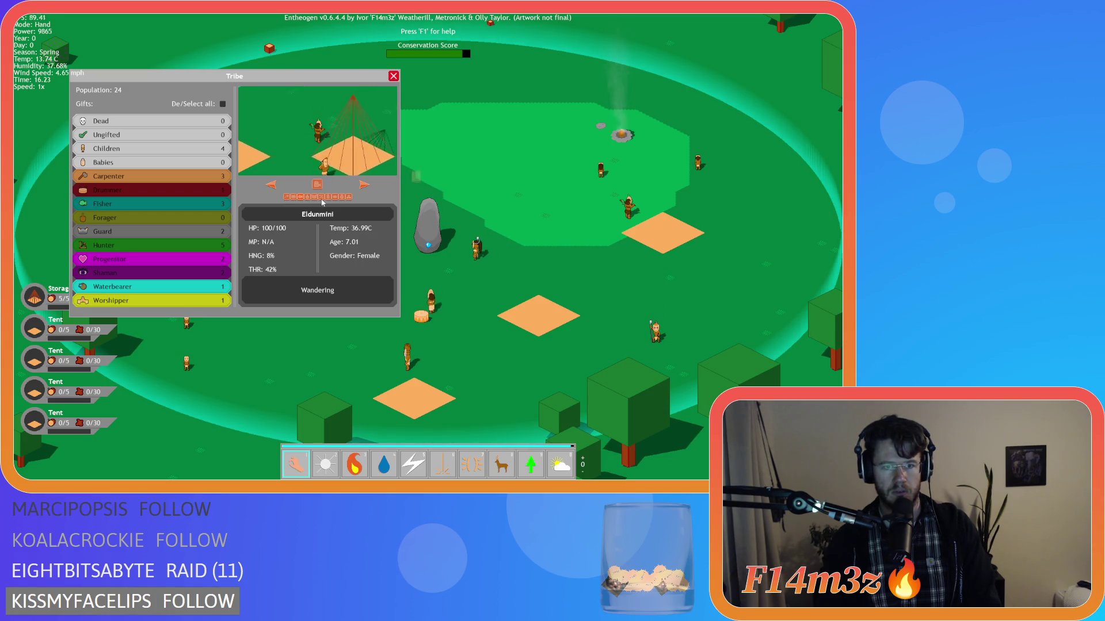
{"action": "left_click", "coordinate": [364, 185]}
{"action": "scroll", "coordinate": [486, 284], "scroll_direction": "down", "scroll_amount": 5}
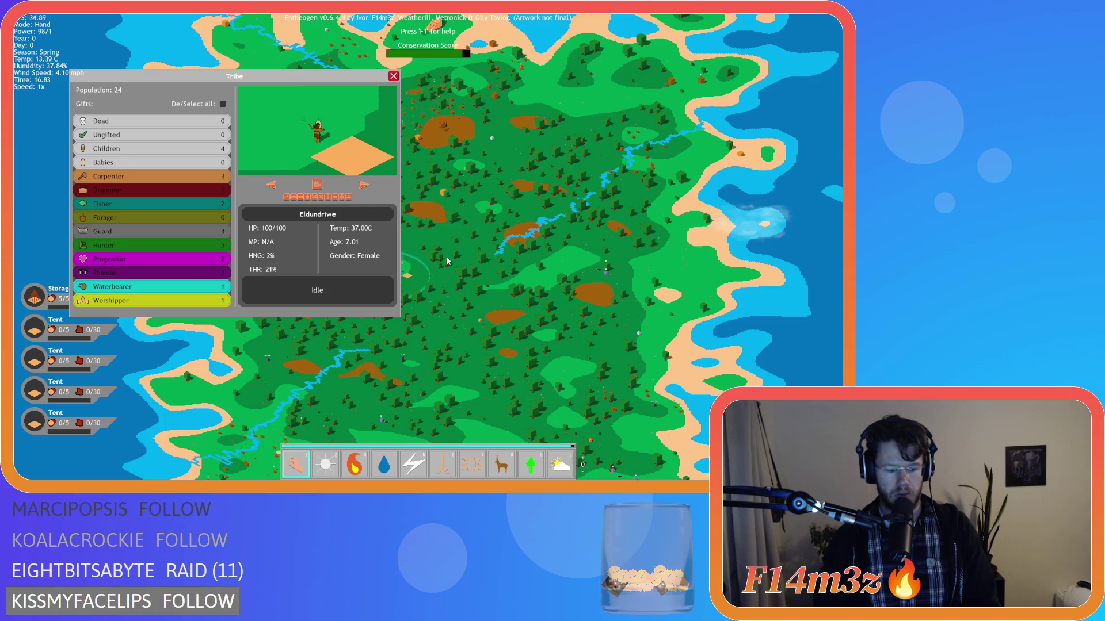
{"action": "scroll", "coordinate": [446, 264], "scroll_direction": "up", "scroll_amount": 5}
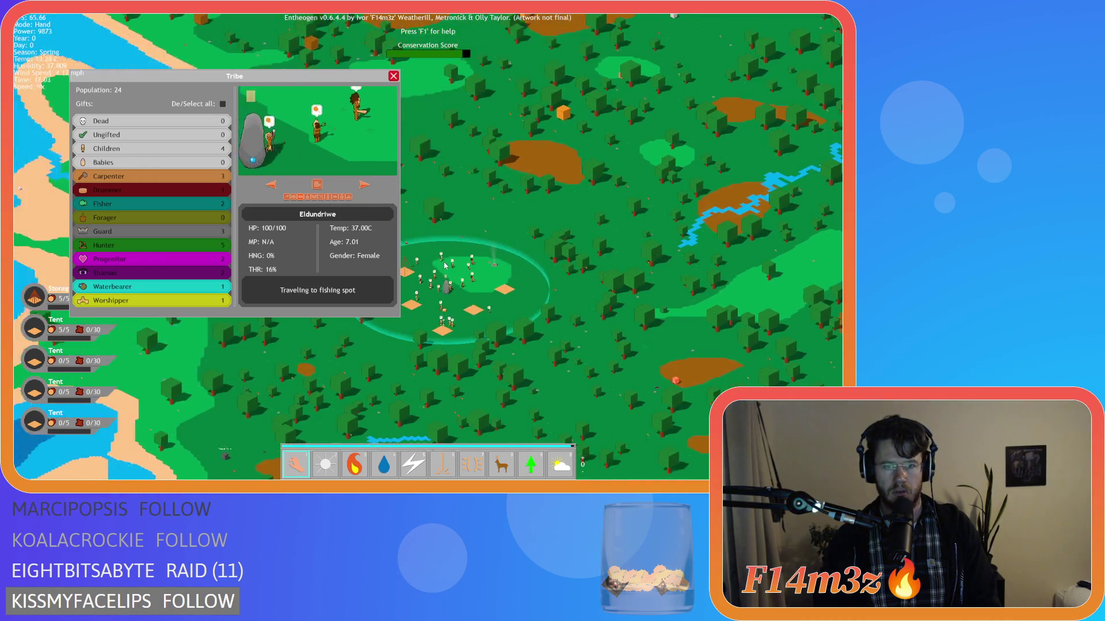
{"action": "scroll", "coordinate": [446, 266], "scroll_direction": "down", "scroll_amount": 2}
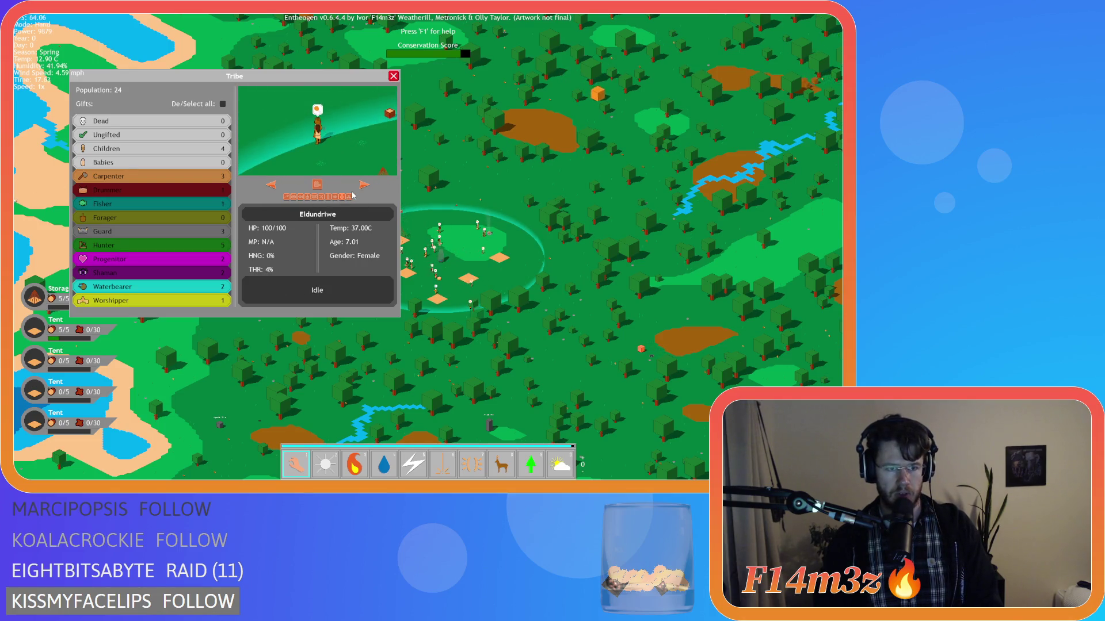
{"action": "key", "text": "s"}
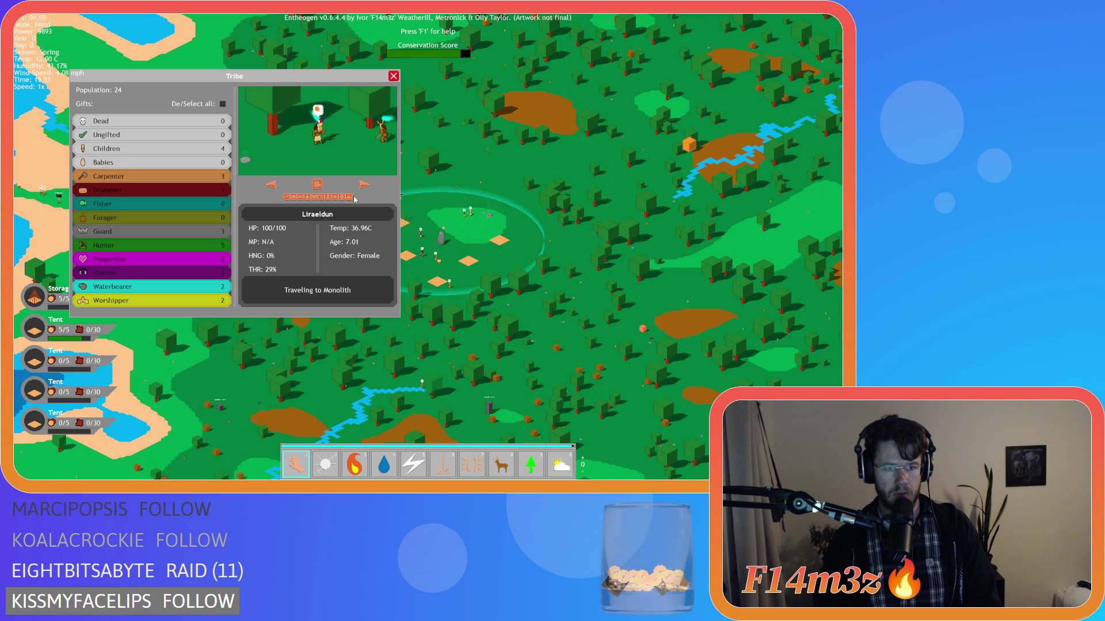
{"action": "left_click", "coordinate": [393, 76]}
{"action": "scroll", "coordinate": [414, 224], "scroll_direction": "up", "scroll_amount": 5}
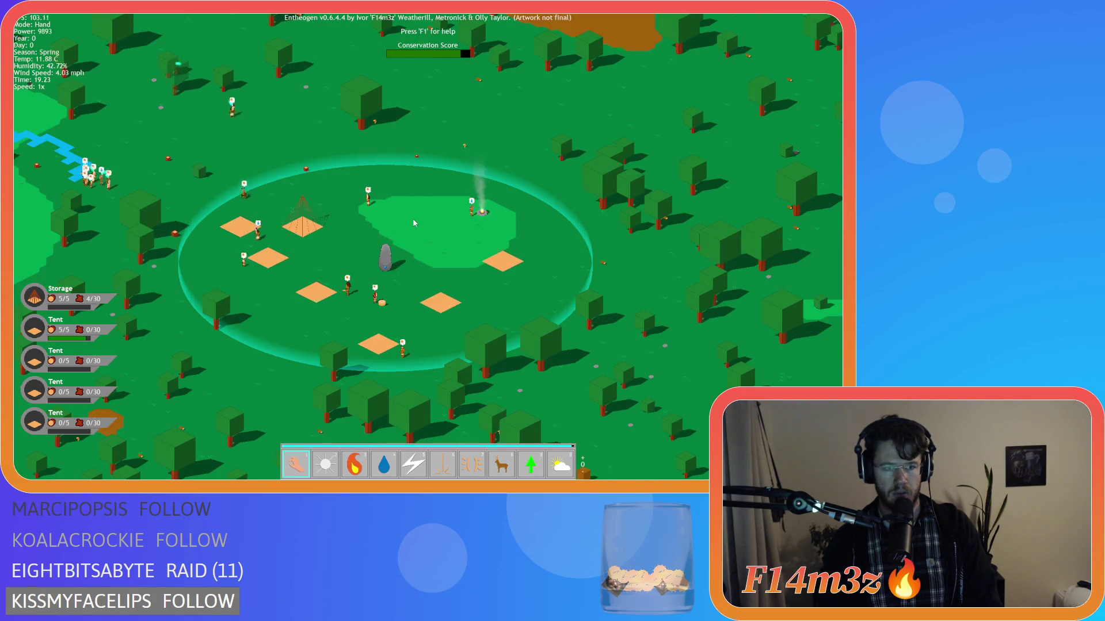
Centre the camera on the Monolith, pan left and right across the village, and quicksave with F5.
{"action": "scroll", "coordinate": [415, 223], "scroll_direction": "up", "scroll_amount": 3}
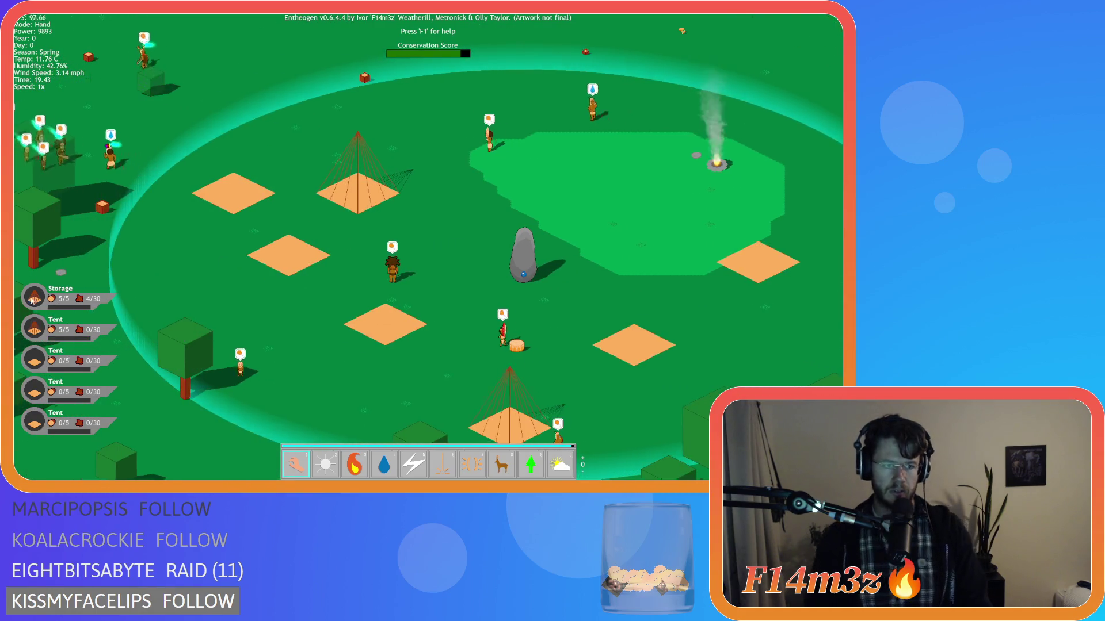
{"action": "left_click", "coordinate": [32, 306]}
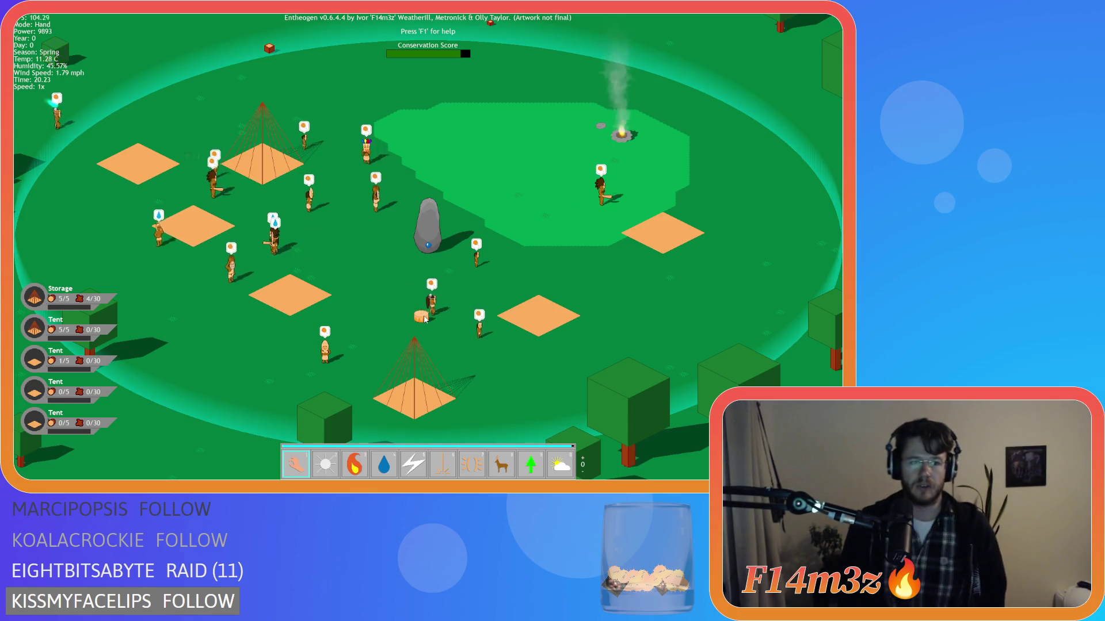
{"action": "key", "text": "Left"}
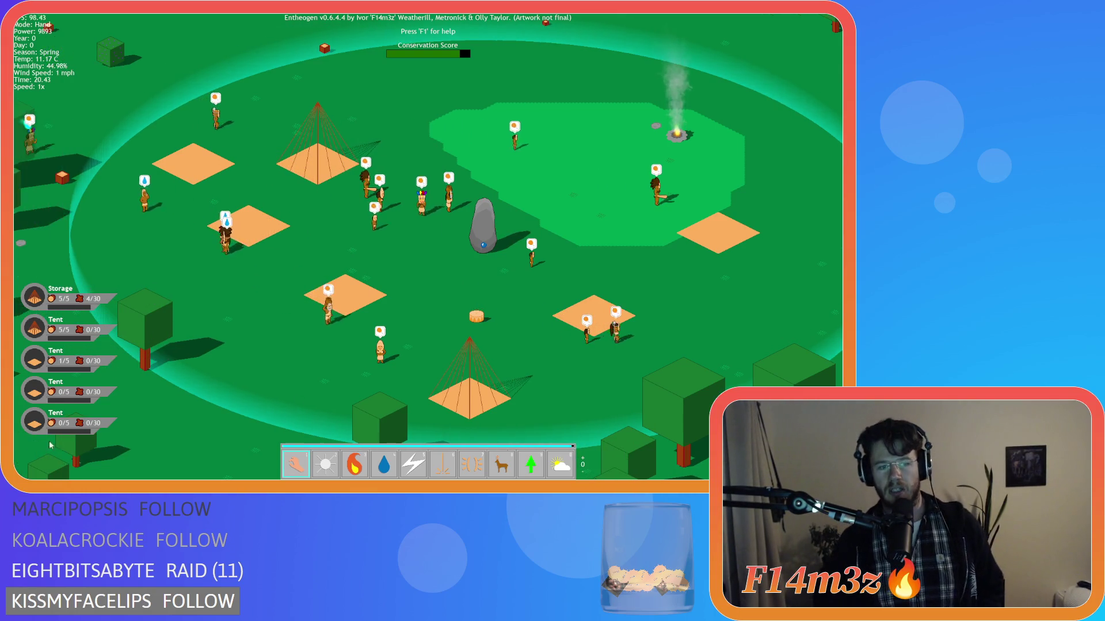
{"action": "key", "text": "Left"}
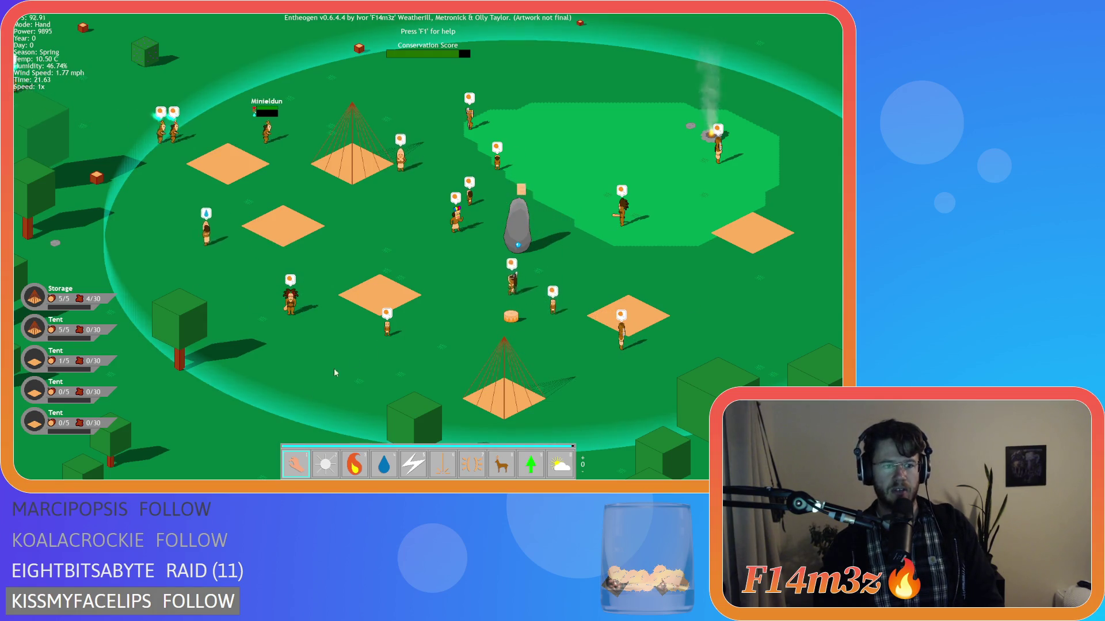
{"action": "key", "text": "Left"}
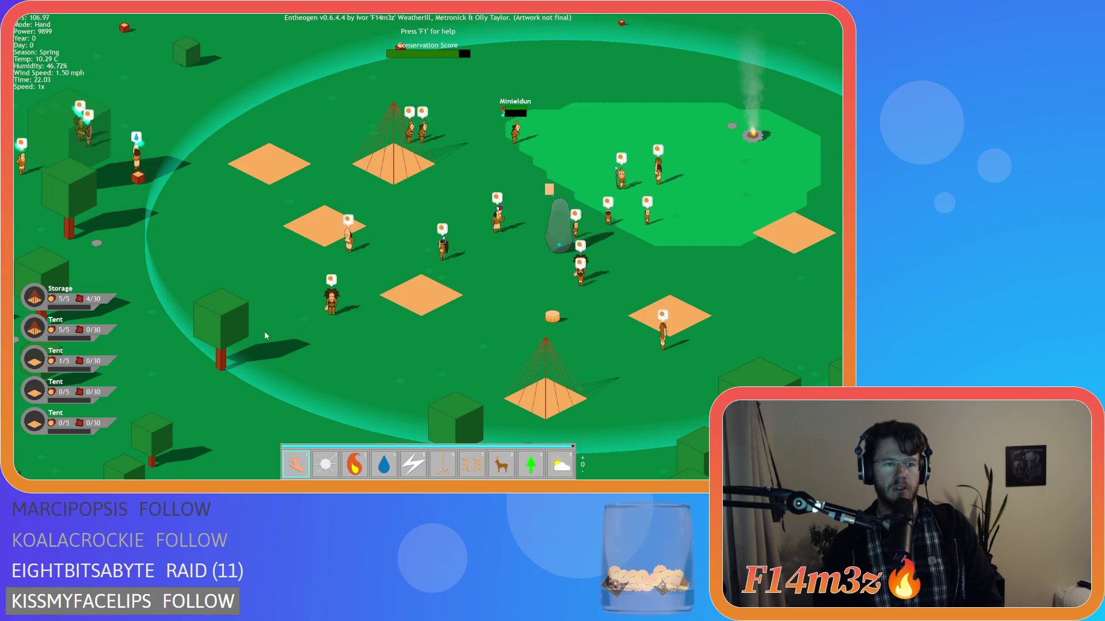
{"action": "key", "text": "Right"}
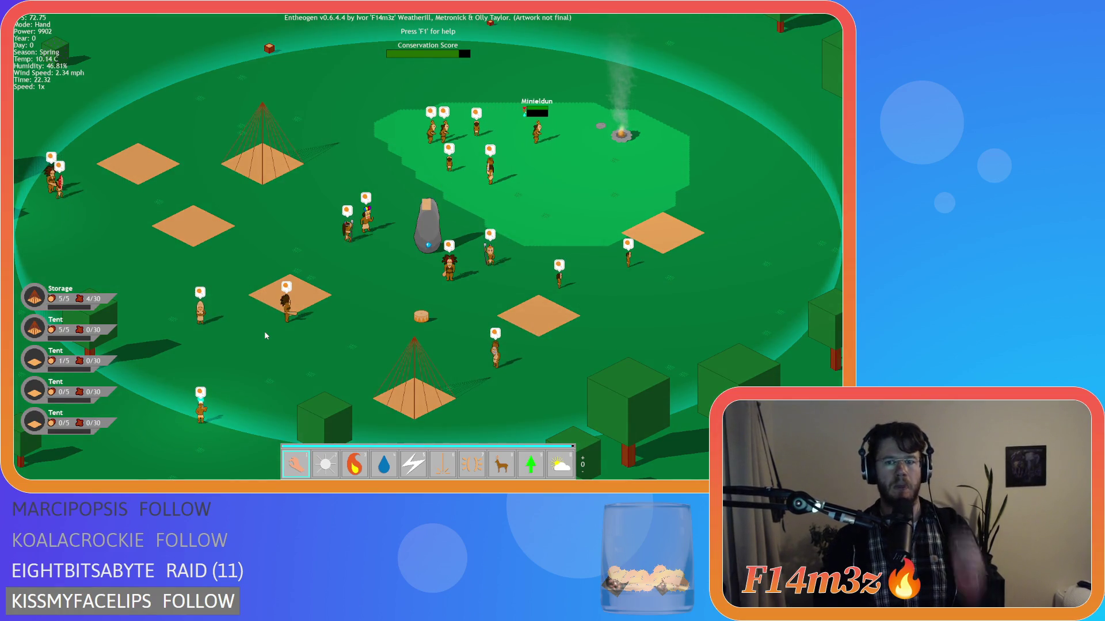
{"action": "key", "text": "F5"}
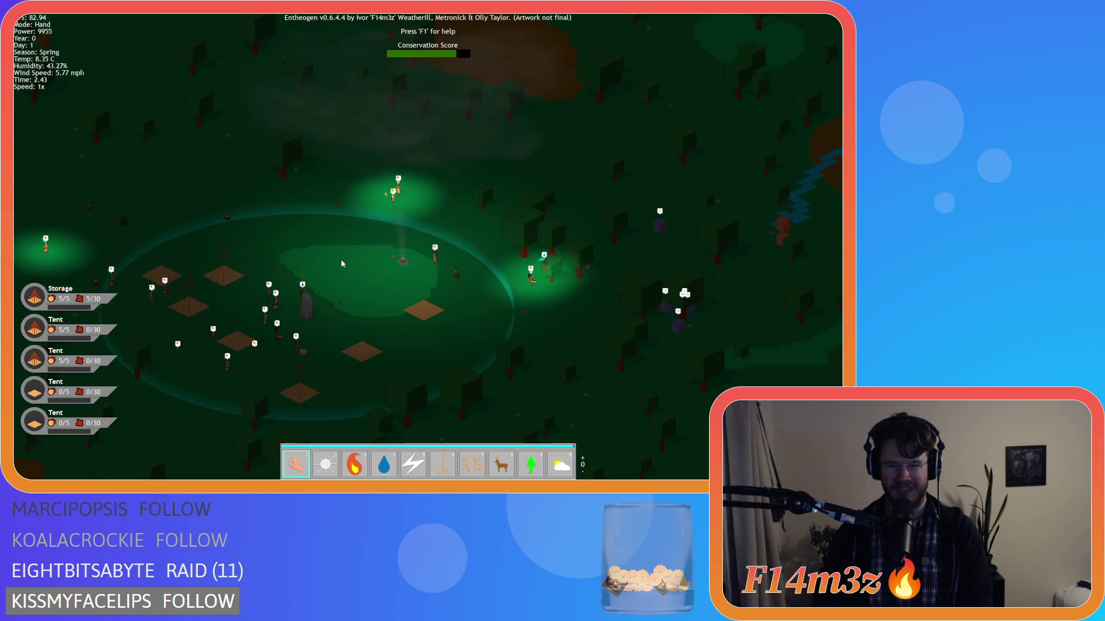
Quit the game with Escape and Y, then start a new line after draw_healthbar in the script.
{"action": "key", "text": "d"}
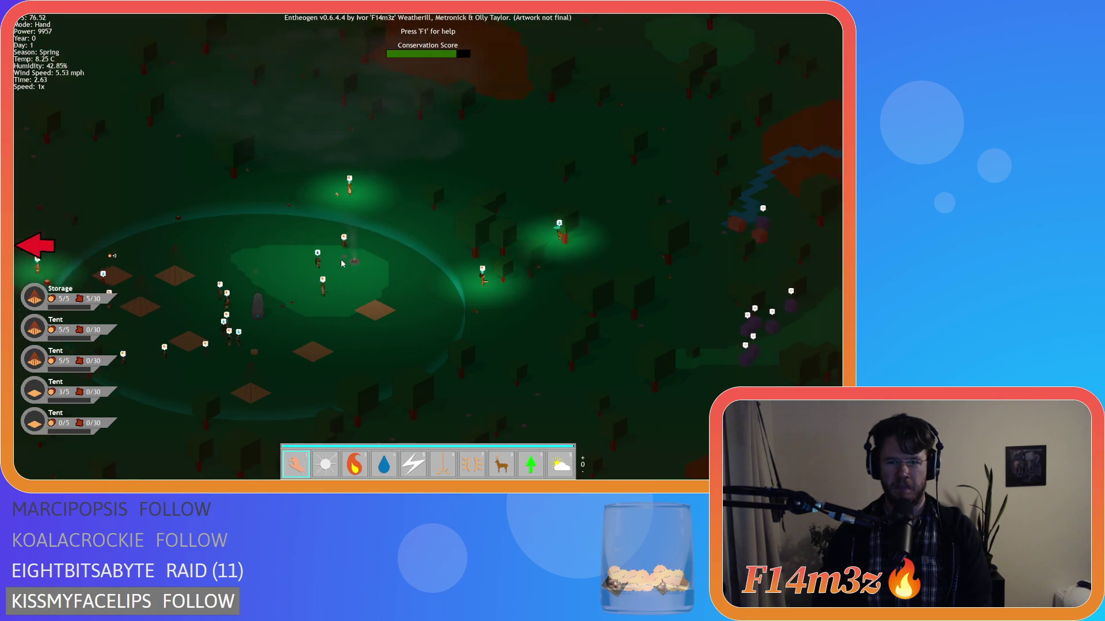
{"action": "scroll", "coordinate": [340, 259], "scroll_direction": "down", "scroll_amount": 5}
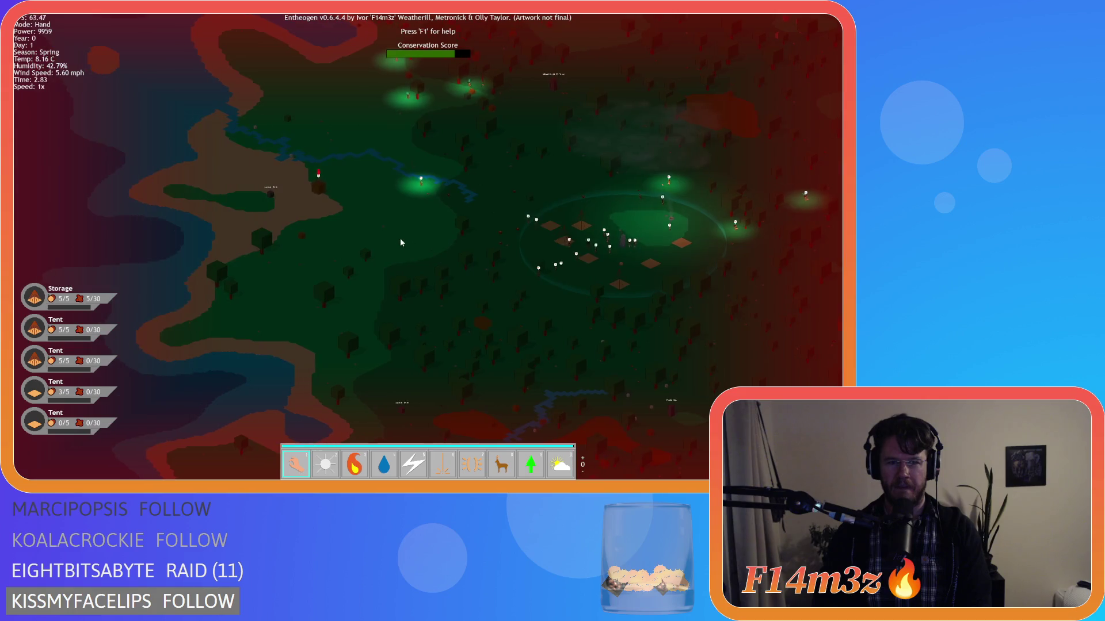
{"action": "scroll", "coordinate": [396, 236], "scroll_direction": "up", "scroll_amount": 5}
{"action": "key", "text": "d"}
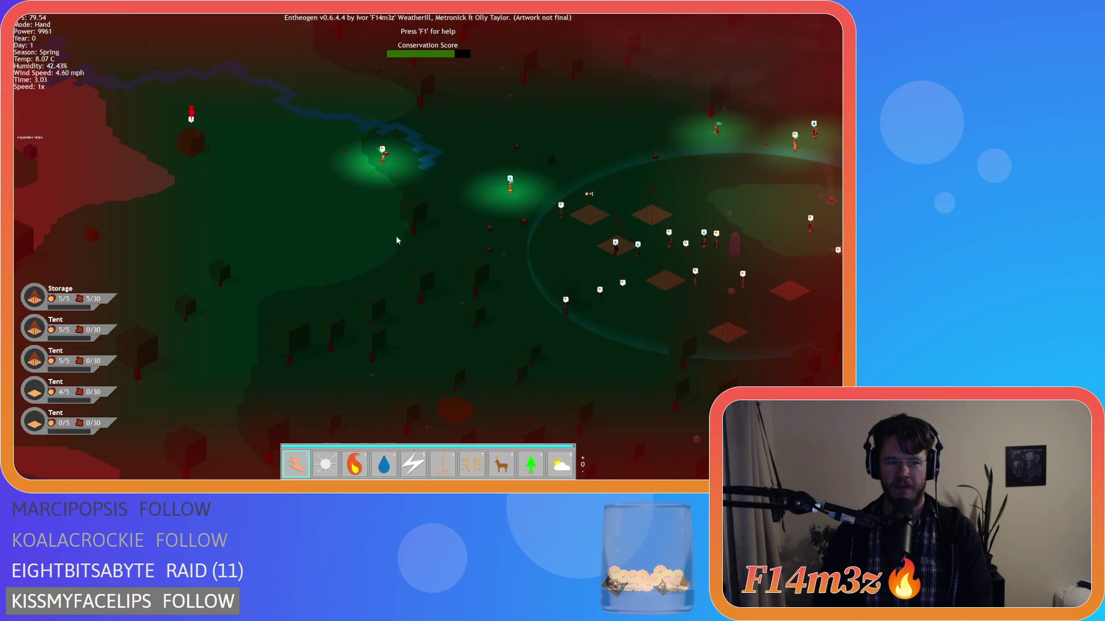
{"action": "key", "text": "Escape"}
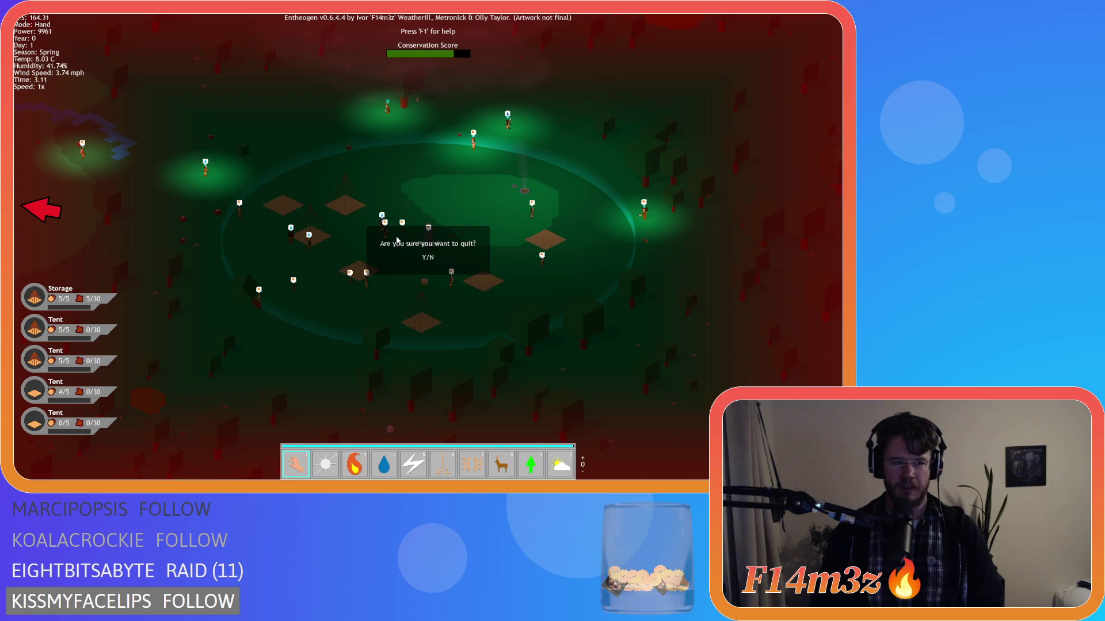
{"action": "key", "text": "y"}
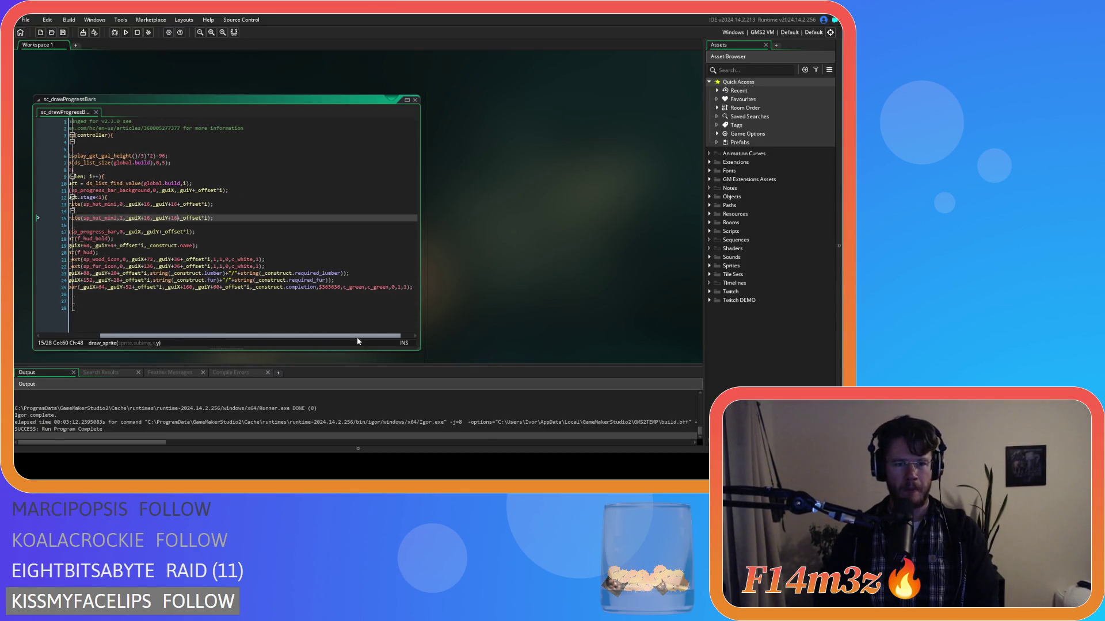
{"action": "left_click", "coordinate": [413, 287]}
{"action": "key", "text": "Return"}
{"action": "type", "text": "if ()"}
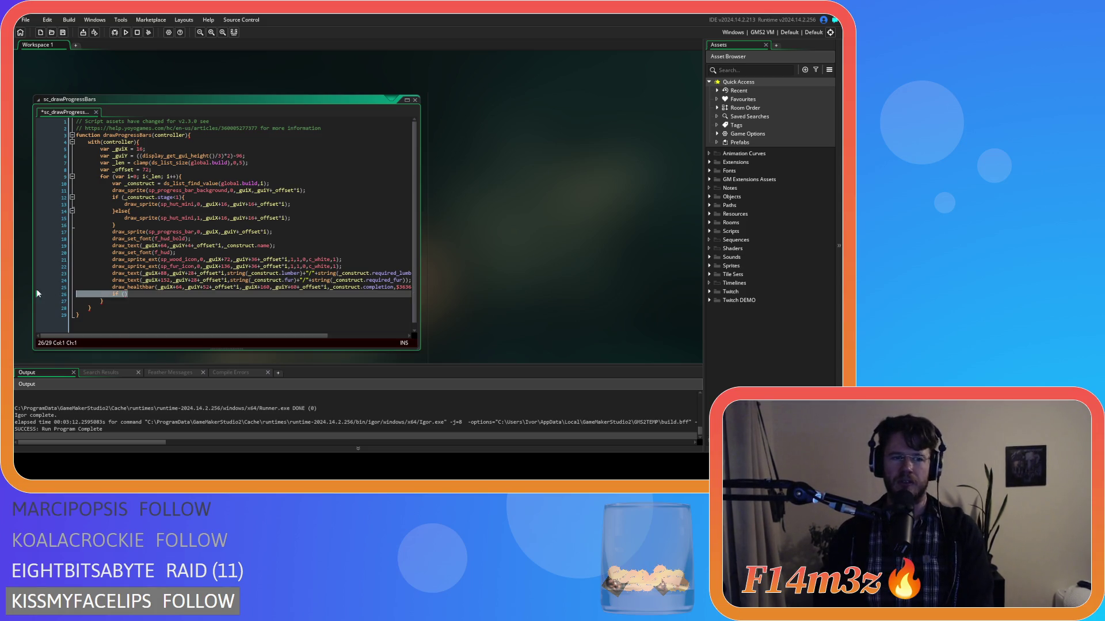
Place 'if (ds_list_size(global.build))' after the loop's closing brace and open a new line below _guiY.
{"action": "key", "text": "BackSpace"}
{"action": "key", "text": "BackSpace"}
{"action": "left_click", "coordinate": [281, 293]}
{"action": "key", "text": "Return"}
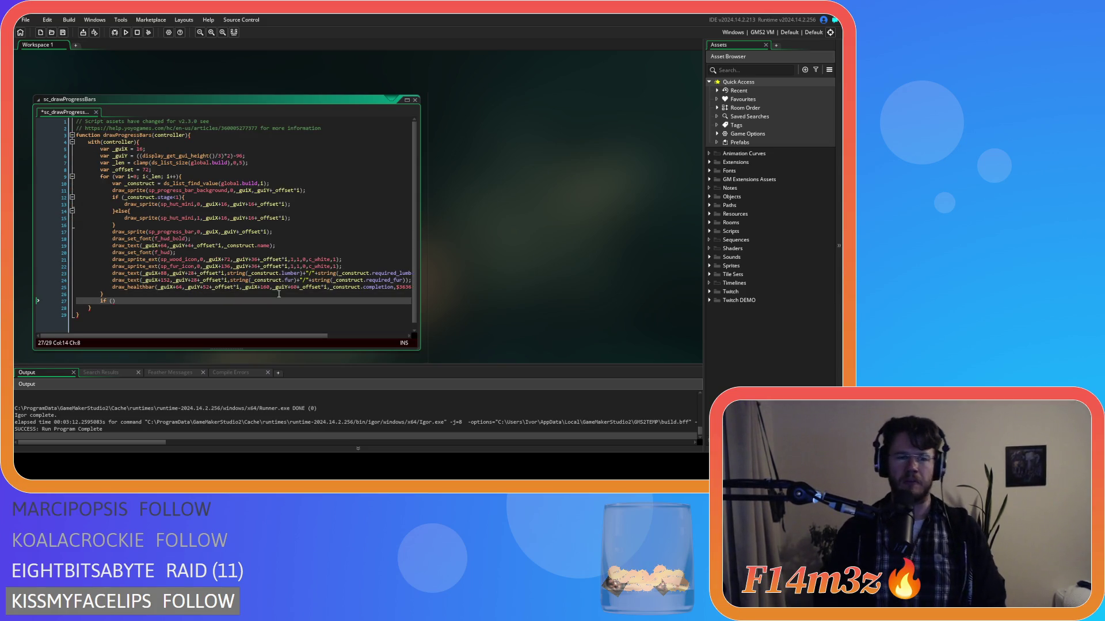
{"action": "left_click", "coordinate": [224, 163]}
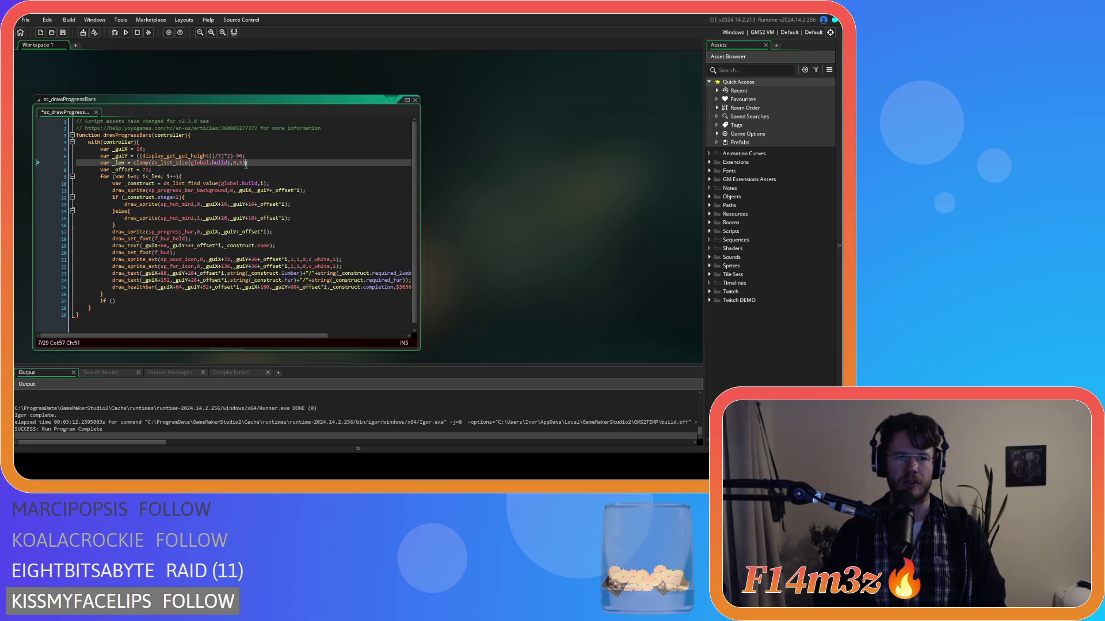
{"action": "left_click", "coordinate": [153, 163]}
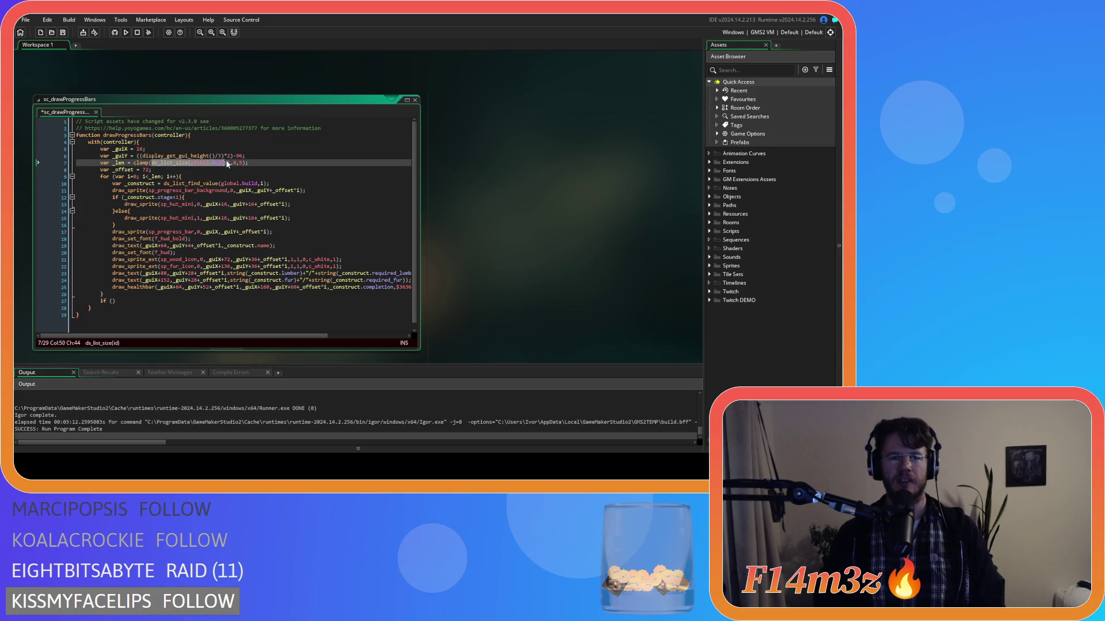
{"action": "left_click", "coordinate": [112, 301]}
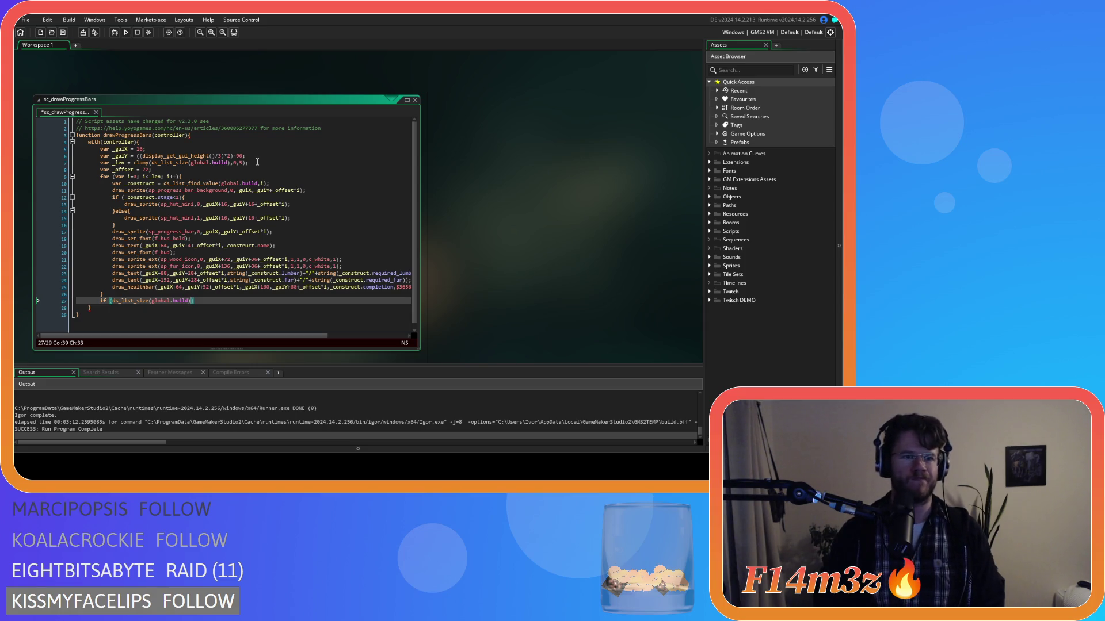
{"action": "left_click", "coordinate": [261, 160]}
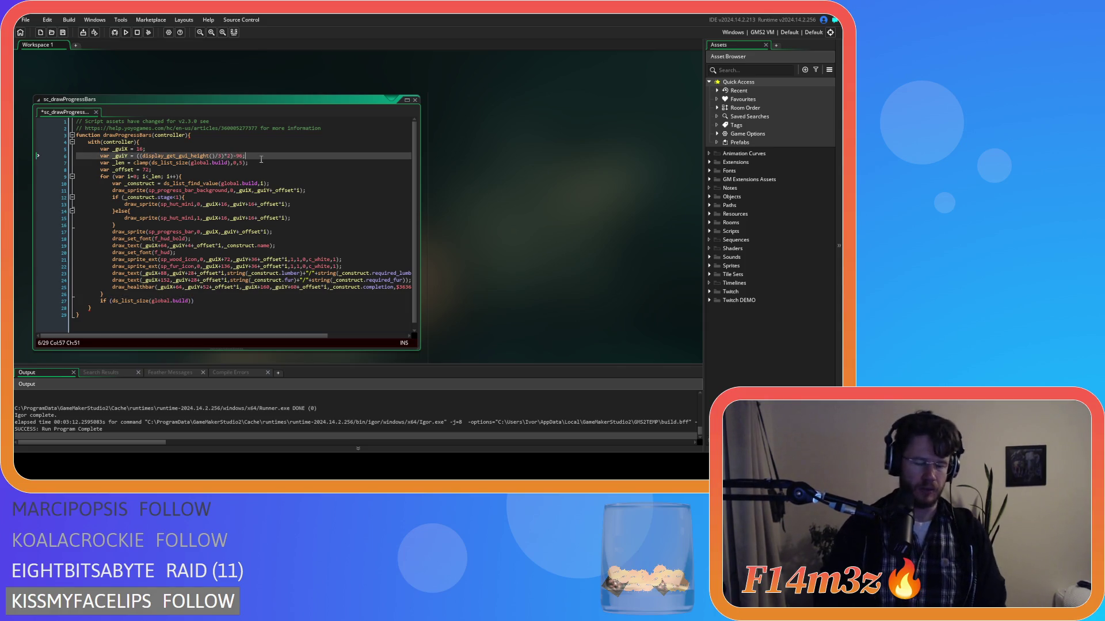
{"action": "key", "text": "Return"}
Declare 'var _constructs = ds_list_size(global.build);' on line 7.
{"action": "type", "text": "var "}
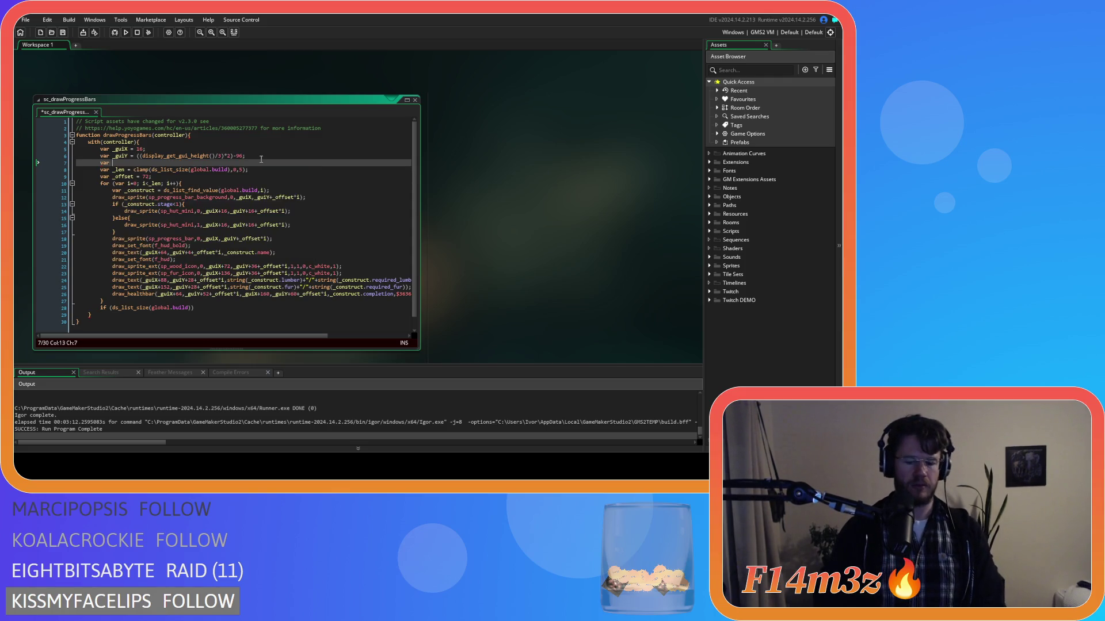
{"action": "type", "text": "_jobs"}
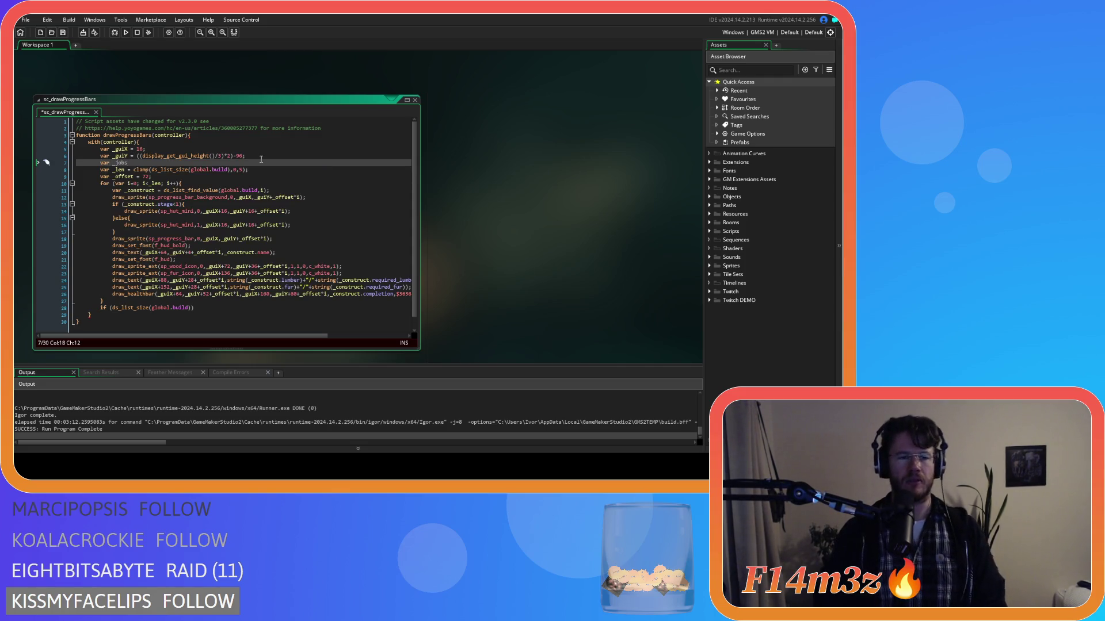
{"action": "key", "text": "BackSpace"}
{"action": "key", "text": "BackSpace"}
{"action": "key", "text": "BackSpace"}
{"action": "key", "text": "BackSpace"}
{"action": "type", "text": "constructs "}
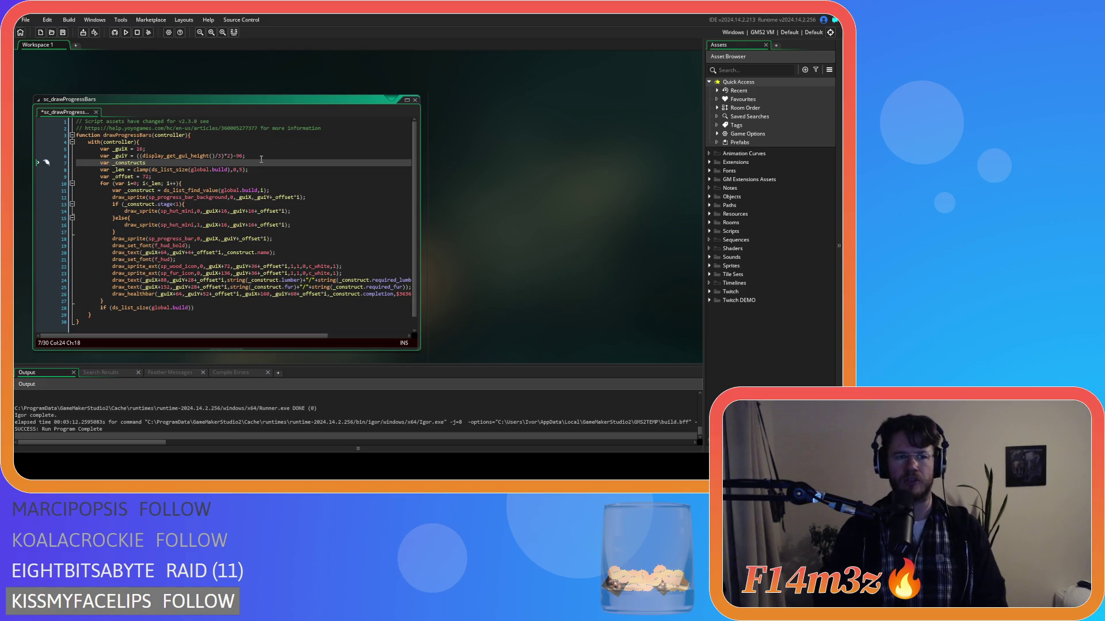
{"action": "type", "text": "="}
{"action": "type", "text": "ds_list_size(global.build)"}
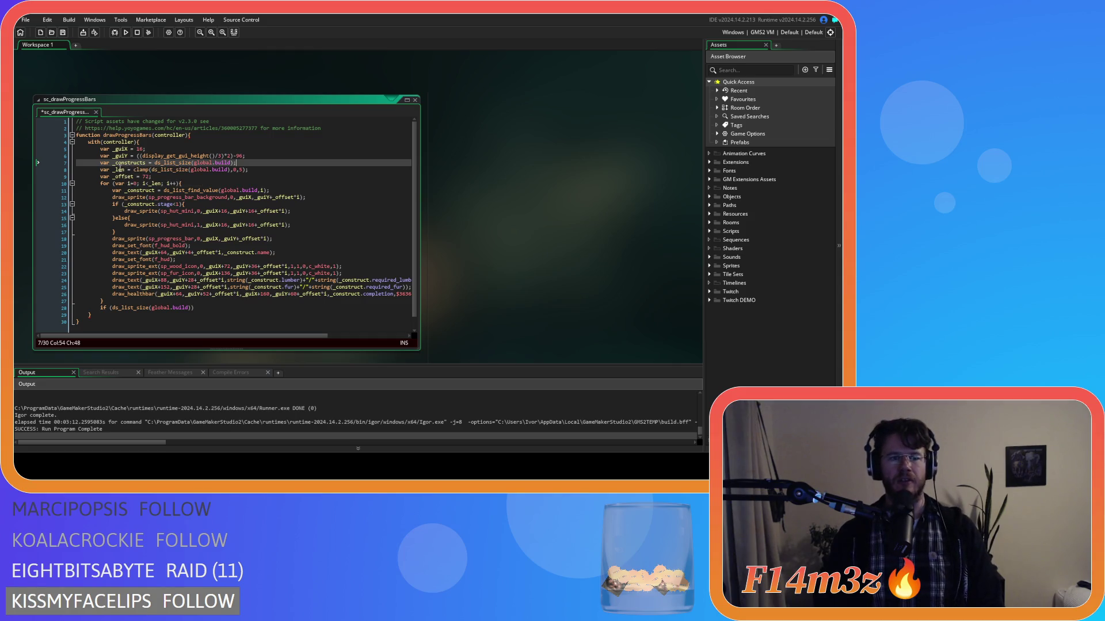
Replace ds_list_size(global.build) with _constructs in the clamp and in the if condition's comparison.
{"action": "left_click", "coordinate": [154, 170]}
{"action": "left_click_drag", "start_coordinate": [151, 169], "coordinate": [244, 169]}
{"action": "type", "text": "_constructs"}
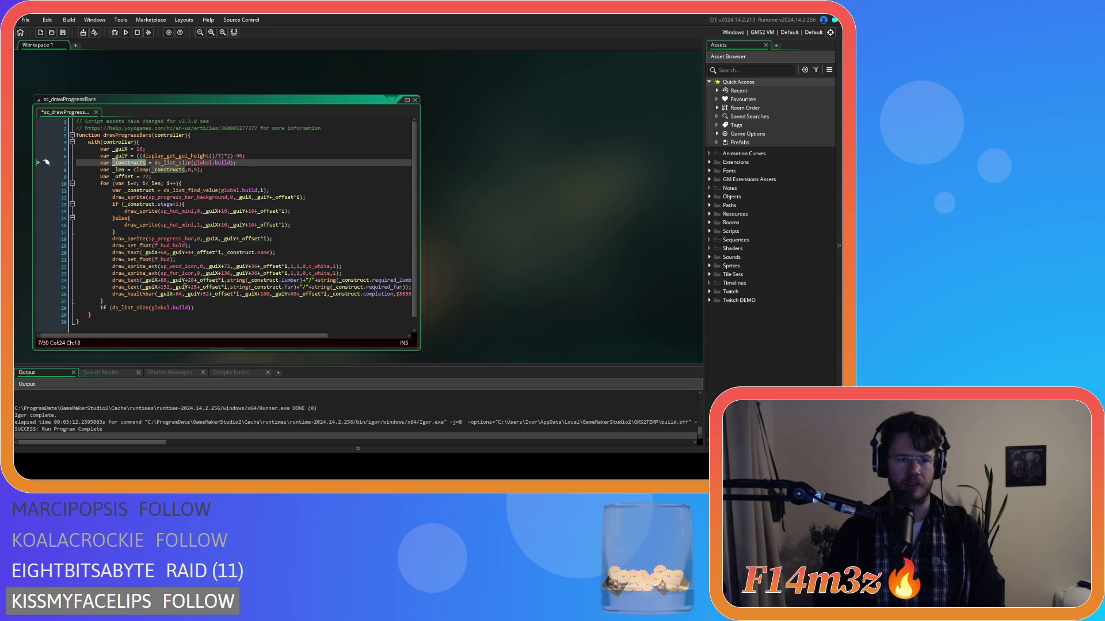
{"action": "left_click", "coordinate": [193, 307]}
{"action": "left_click_drag", "start_coordinate": [193, 308], "coordinate": [113, 308]}
{"action": "type", "text": "_constructs"}
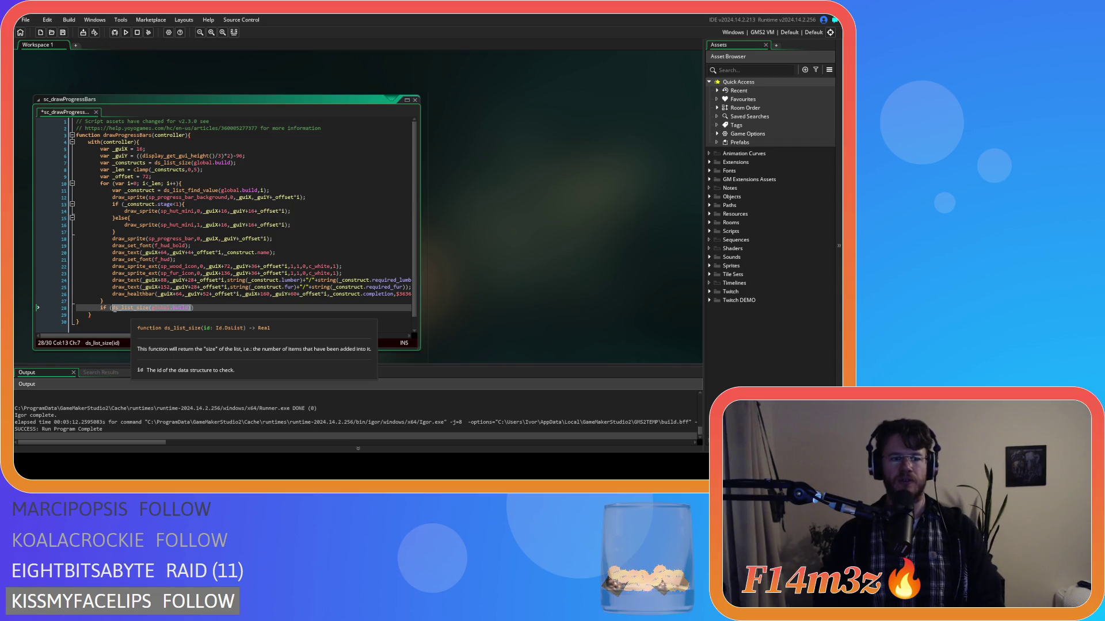
{"action": "type", "text": ">"}
{"action": "type", "text": "3"}
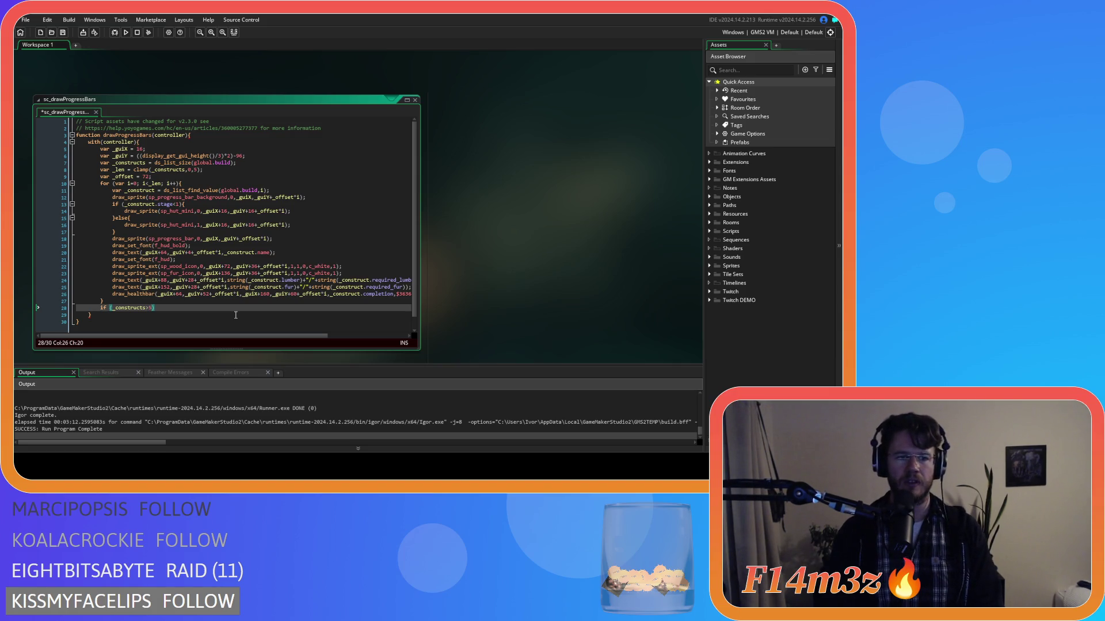
{"action": "key", "text": "Return"}
Open an empty braced body under if (_constructs>5).
{"action": "type", "text": "{"}
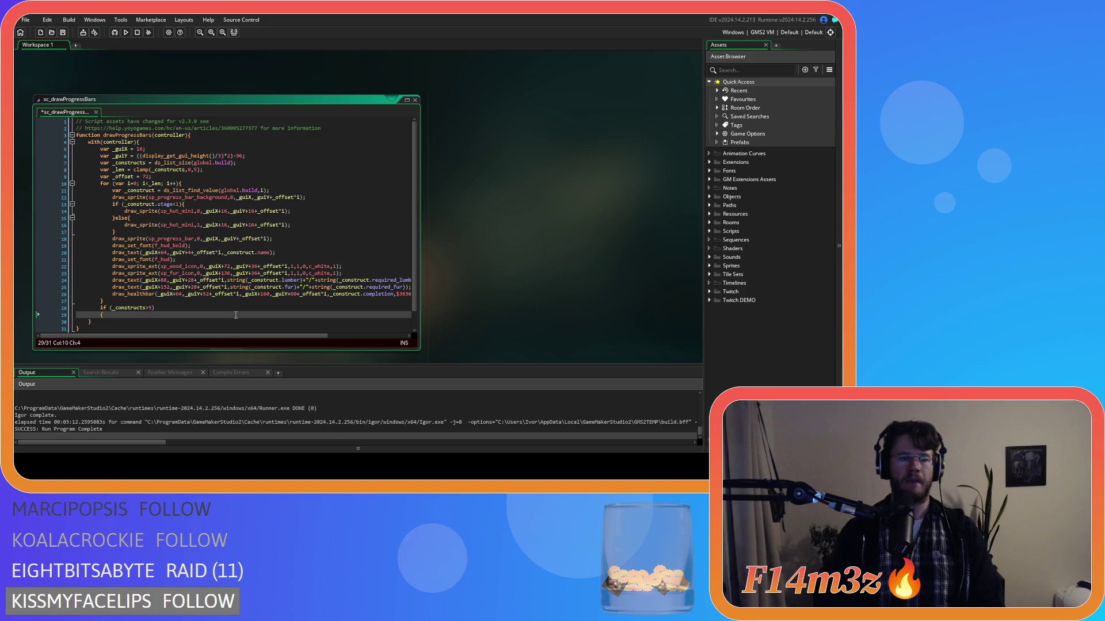
{"action": "key", "text": "ctrl+z"}
{"action": "key", "text": "Return"}
{"action": "key", "text": "Return"}
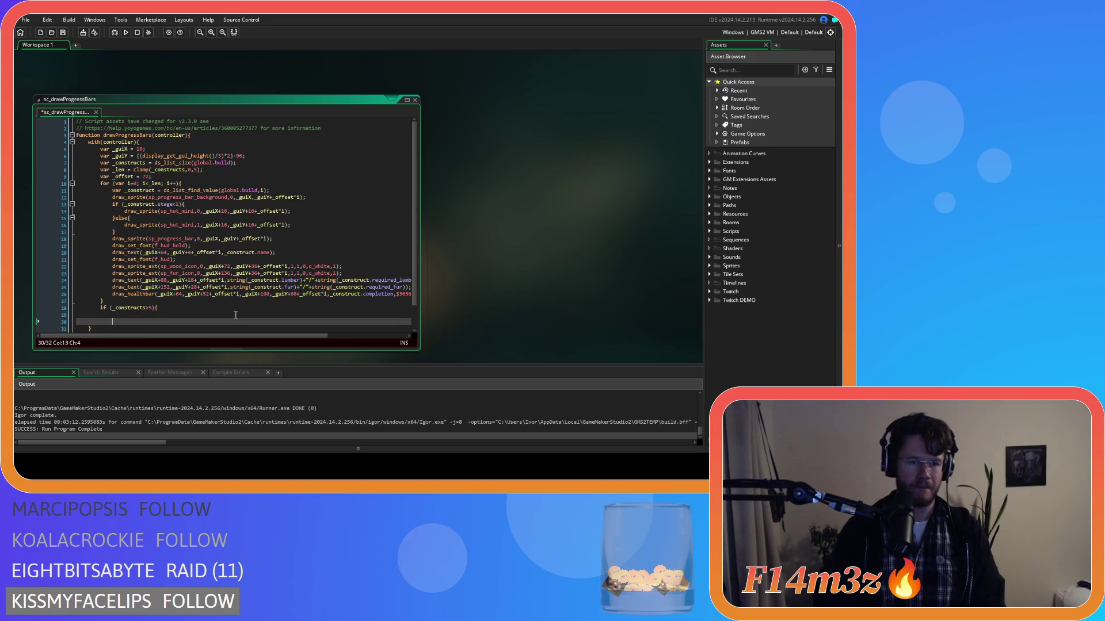
{"action": "key", "text": "Up"}
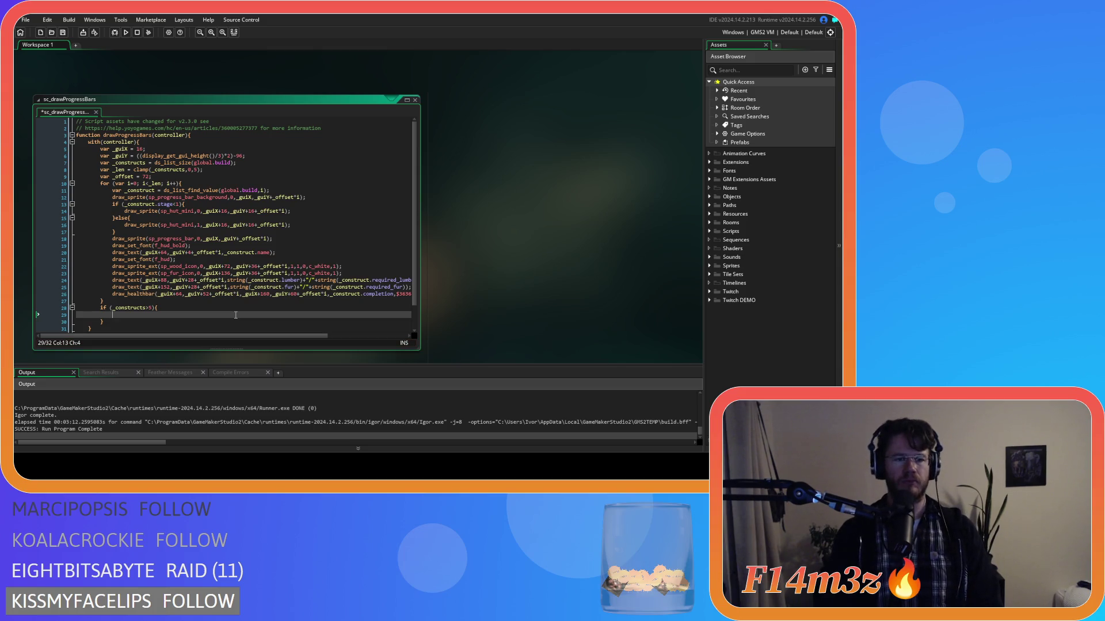
Copy the construct-name draw_text line from line 20 into the new if block.
{"action": "left_click_drag", "start_coordinate": [276, 252], "coordinate": [112, 258]}
{"action": "key", "text": "ctrl+c"}
{"action": "left_click", "coordinate": [128, 314]}
{"action": "key", "text": "ctrl+v"}
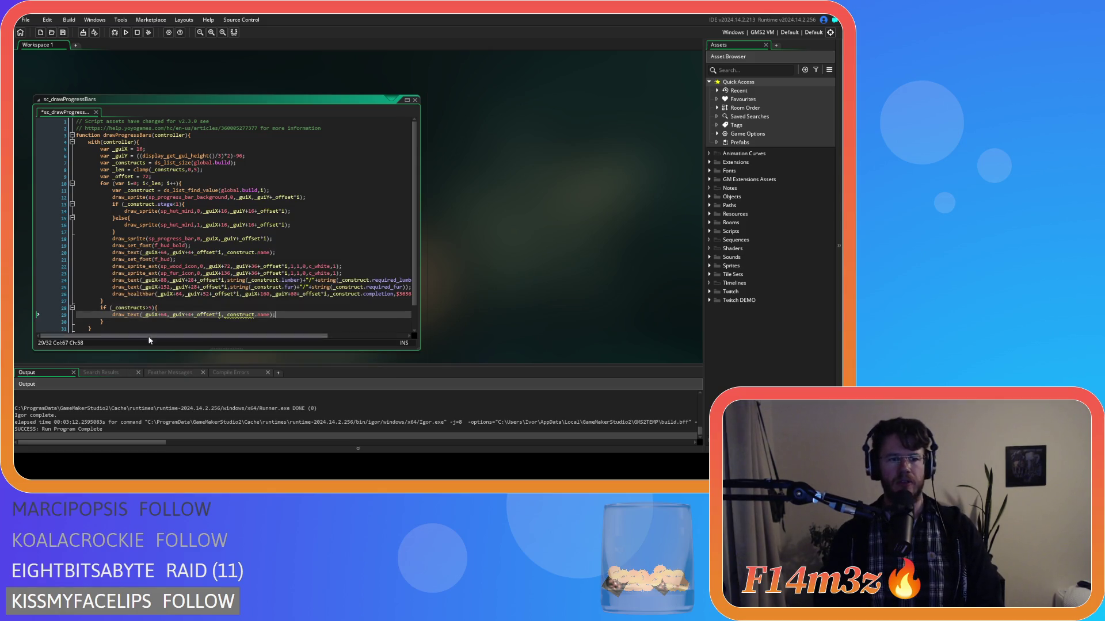
{"action": "left_click_drag", "start_coordinate": [144, 314], "coordinate": [167, 317]}
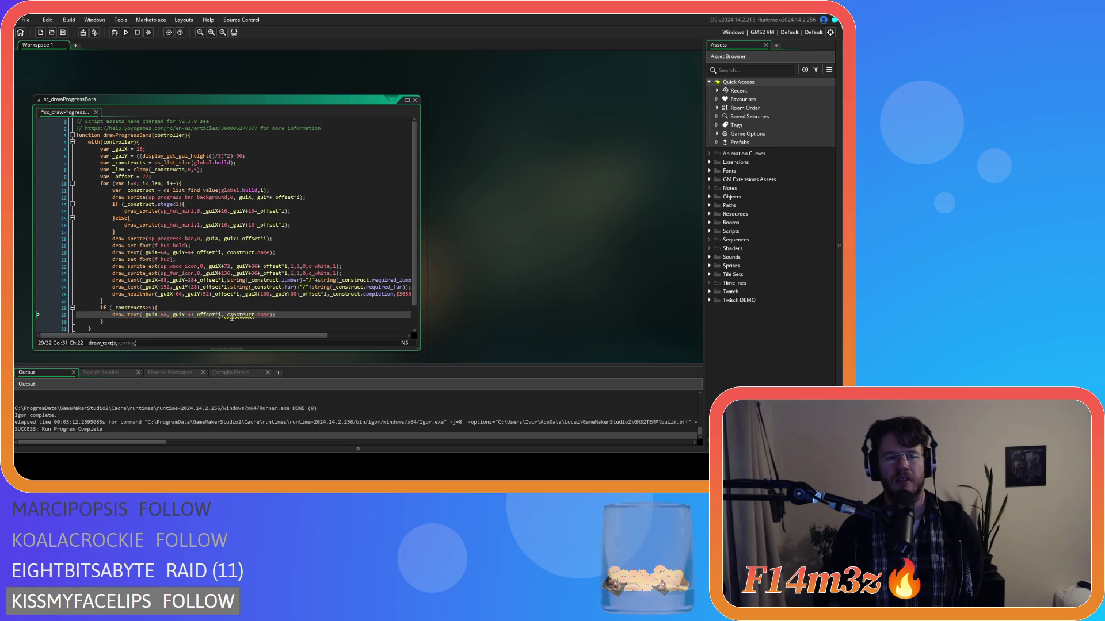
{"action": "left_click", "coordinate": [170, 178]}
{"action": "key", "text": "Return"}
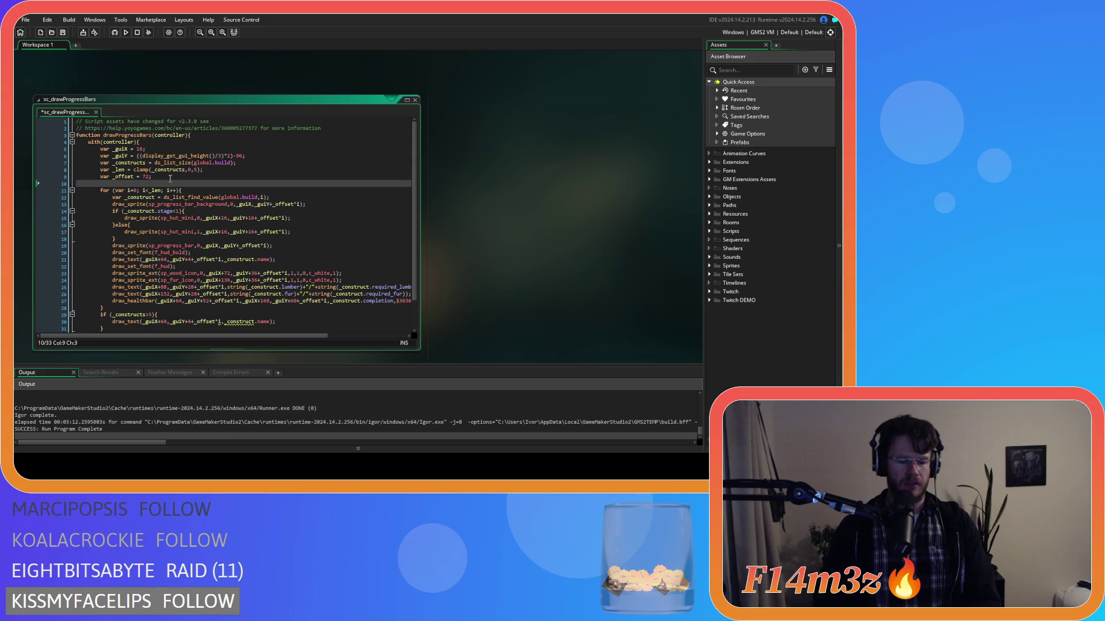
{"action": "type", "text": "var "}
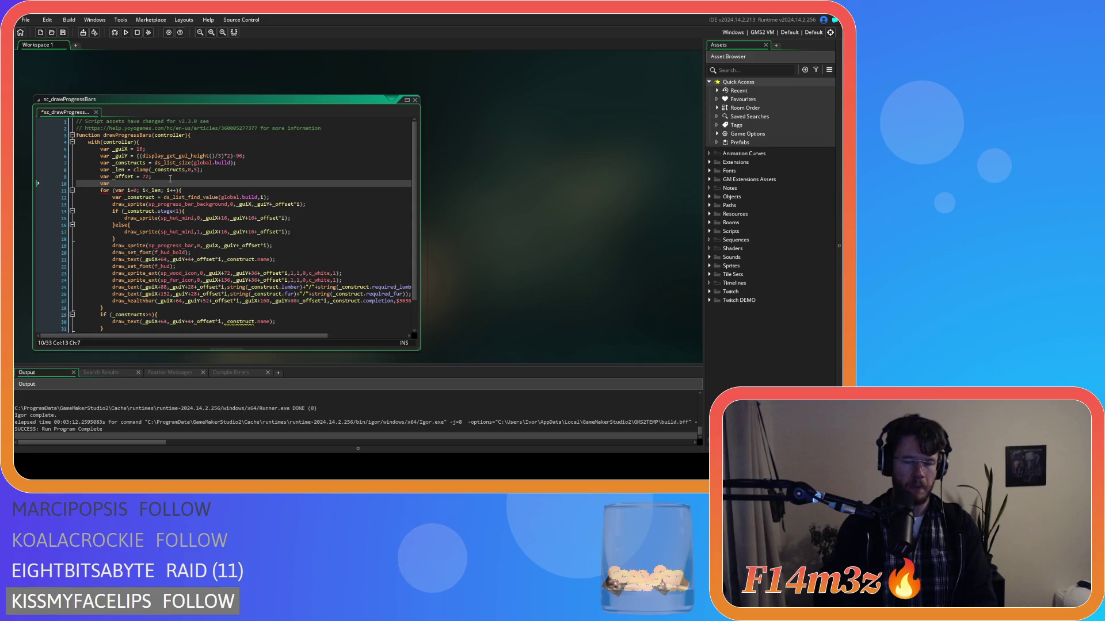
{"action": "type", "text": "i=0;"}
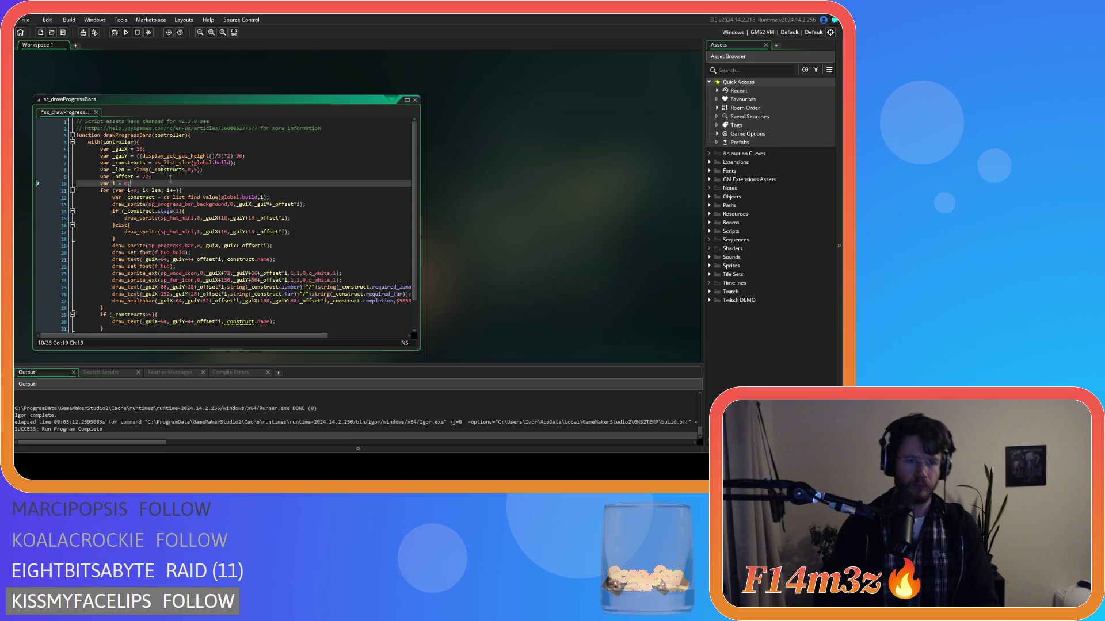
{"action": "left_click", "coordinate": [125, 191]}
{"action": "key", "text": "BackSpace"}
{"action": "key", "text": "BackSpace"}
{"action": "key", "text": "BackSpace"}
{"action": "key", "text": "Delete"}
{"action": "key", "text": "End"}
{"action": "key", "text": "ctrl+s"}
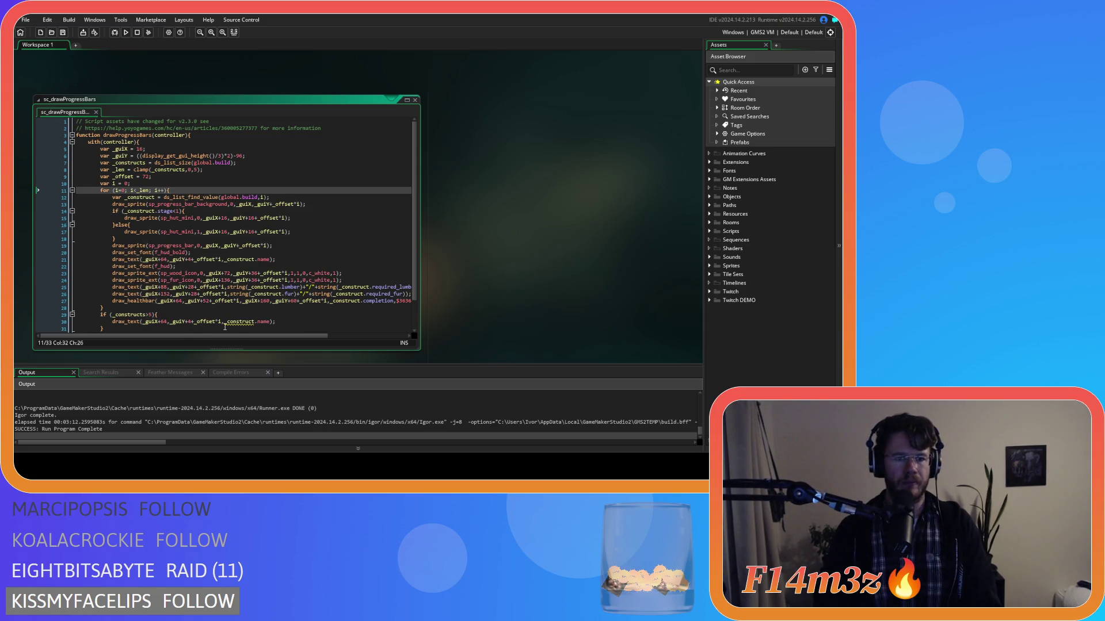
{"action": "scroll", "coordinate": [225, 327], "scroll_direction": "down", "scroll_amount": 1}
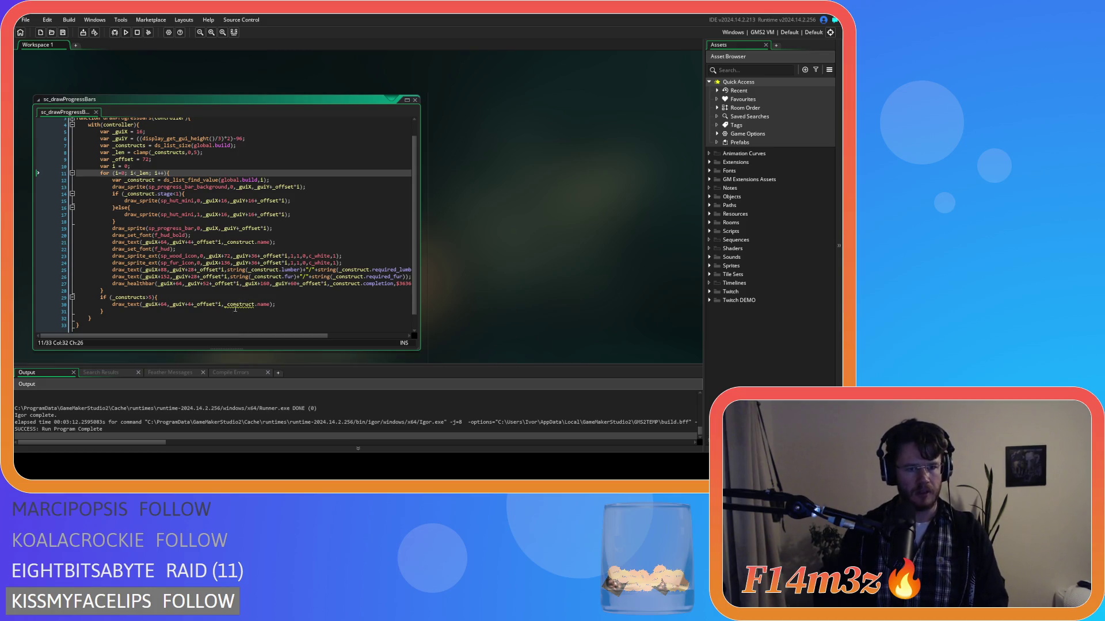
{"action": "left_click", "coordinate": [229, 306]}
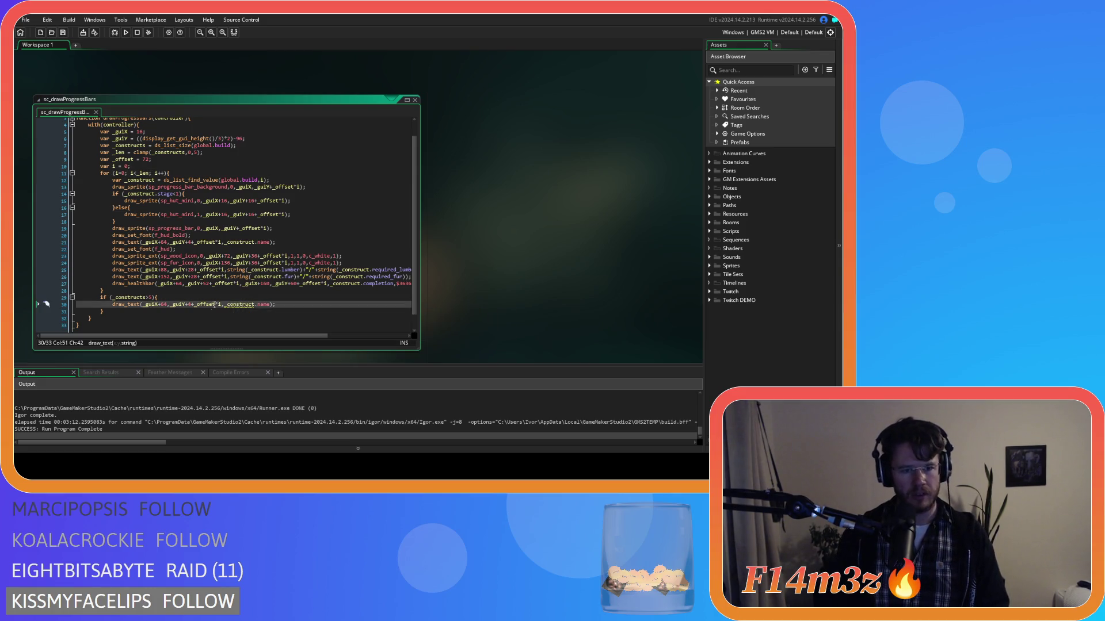
{"action": "left_click_drag", "start_coordinate": [225, 305], "coordinate": [269, 305]}
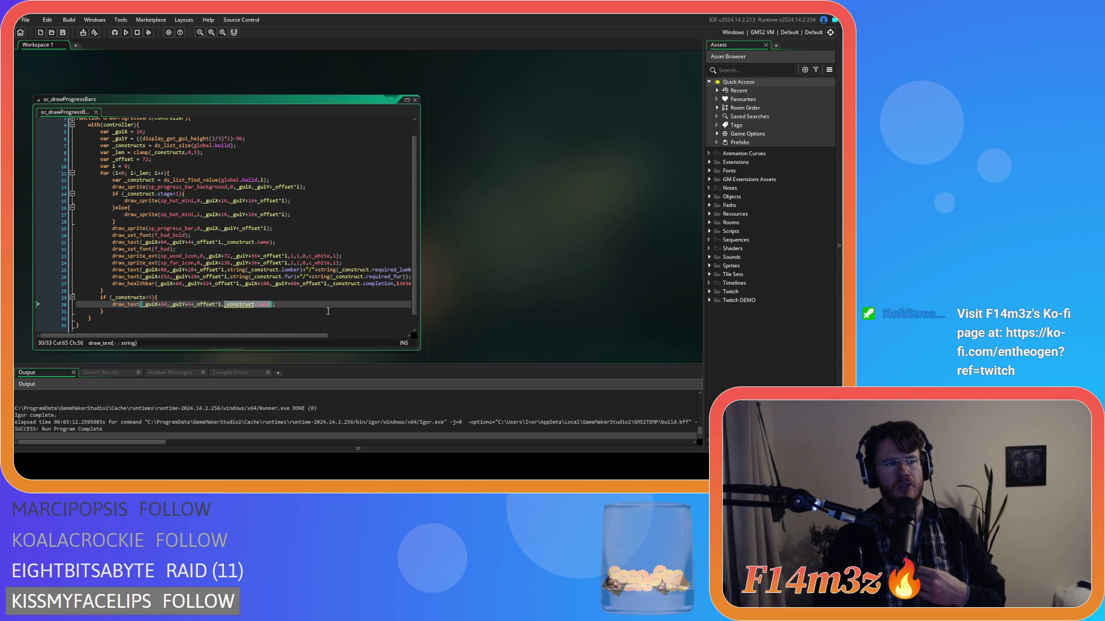
Replace the name argument with string(_constructs-5) and save the script.
{"action": "type", "text": "_constructs"}
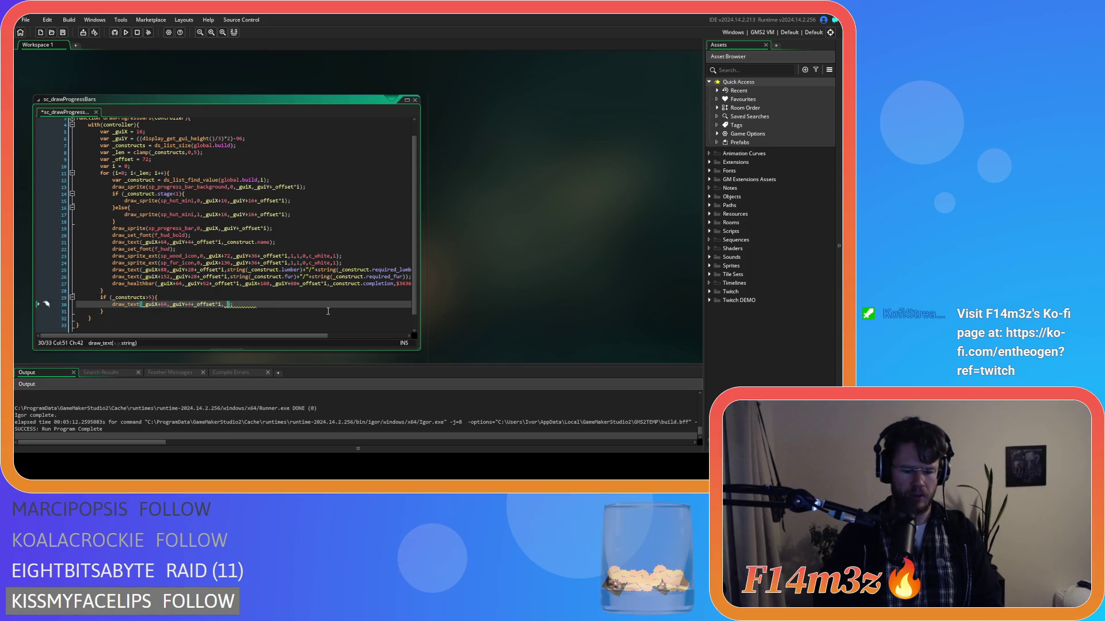
{"action": "key", "text": "BackSpace"}
{"action": "key", "text": "BackSpace"}
{"action": "key", "text": "BackSpace"}
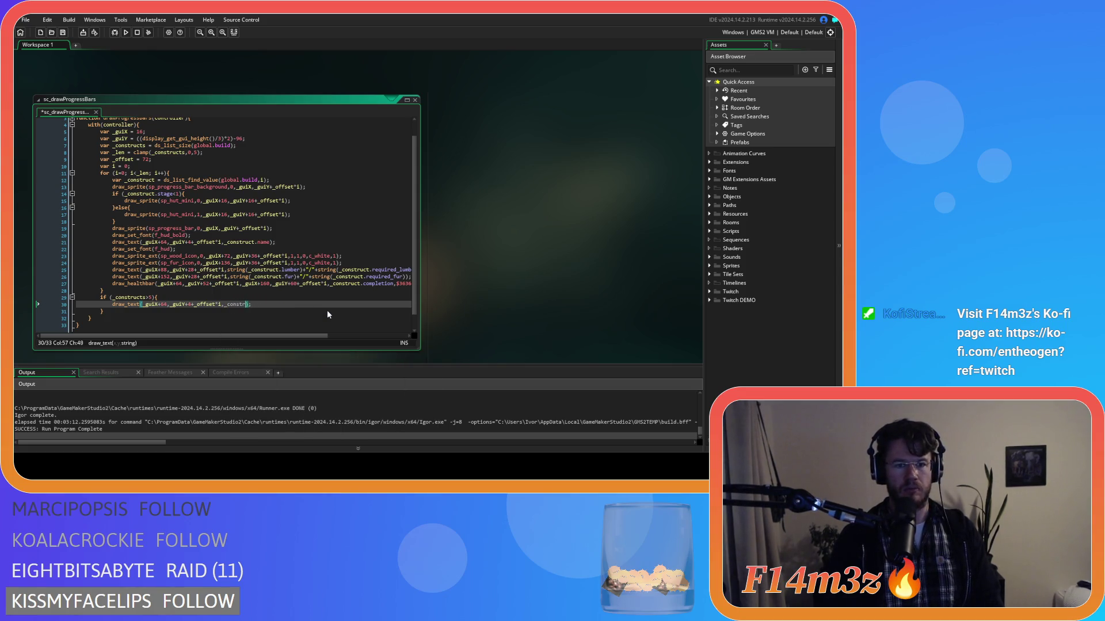
{"action": "key", "text": "Down"}
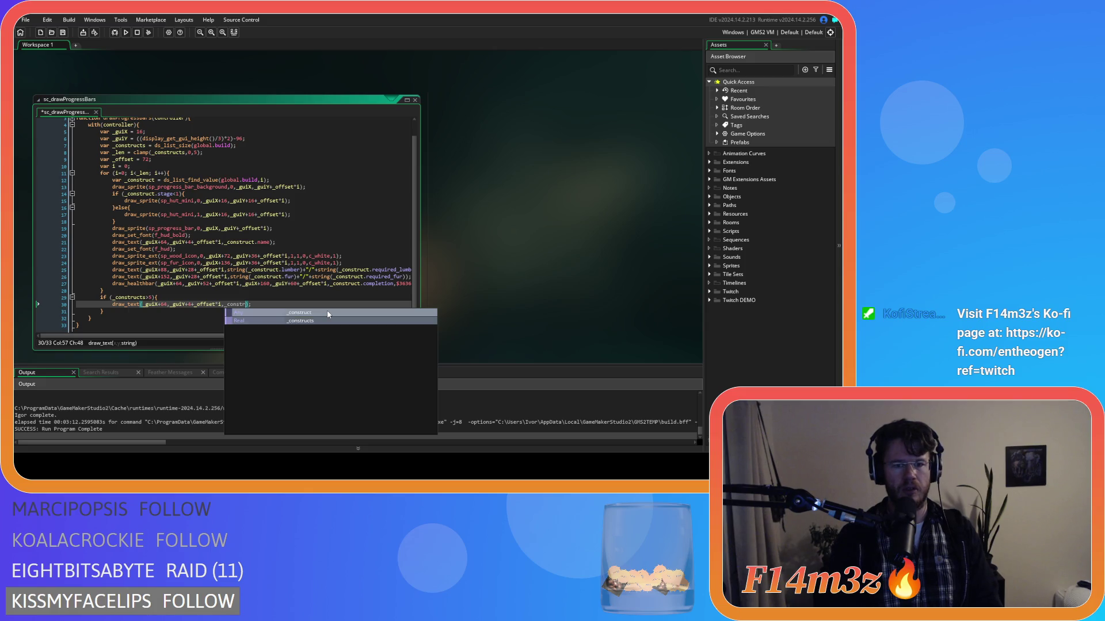
{"action": "key", "text": "Return"}
{"action": "type", "text": "-5"}
{"action": "key", "text": "ctrl+Left"}
{"action": "key", "text": "ctrl+Left"}
{"action": "type", "text": "string"}
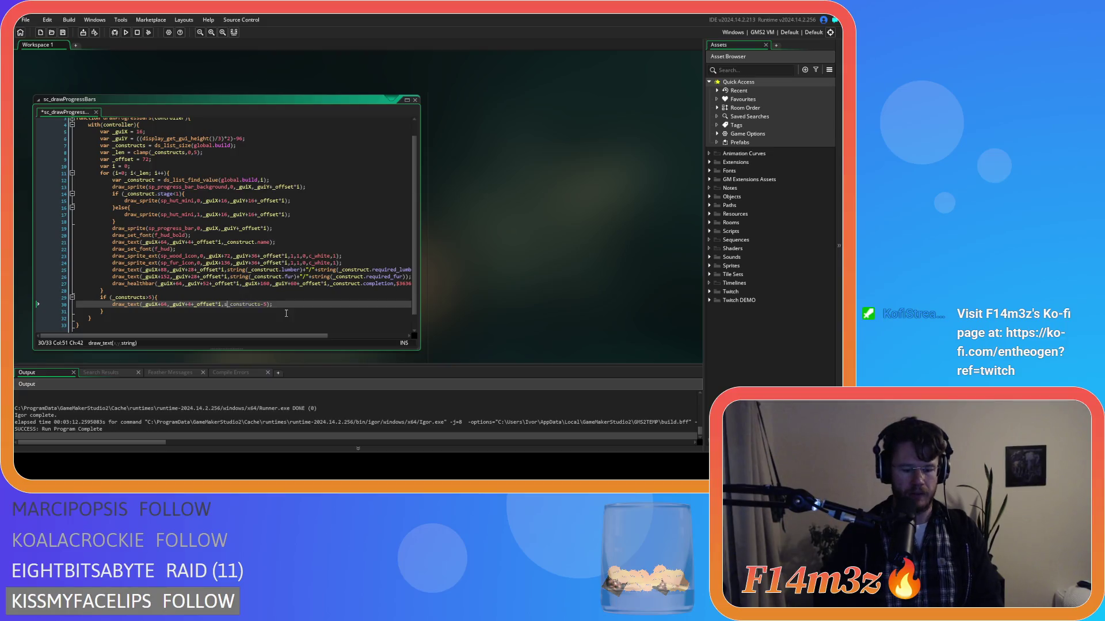
{"action": "type", "text": "("}
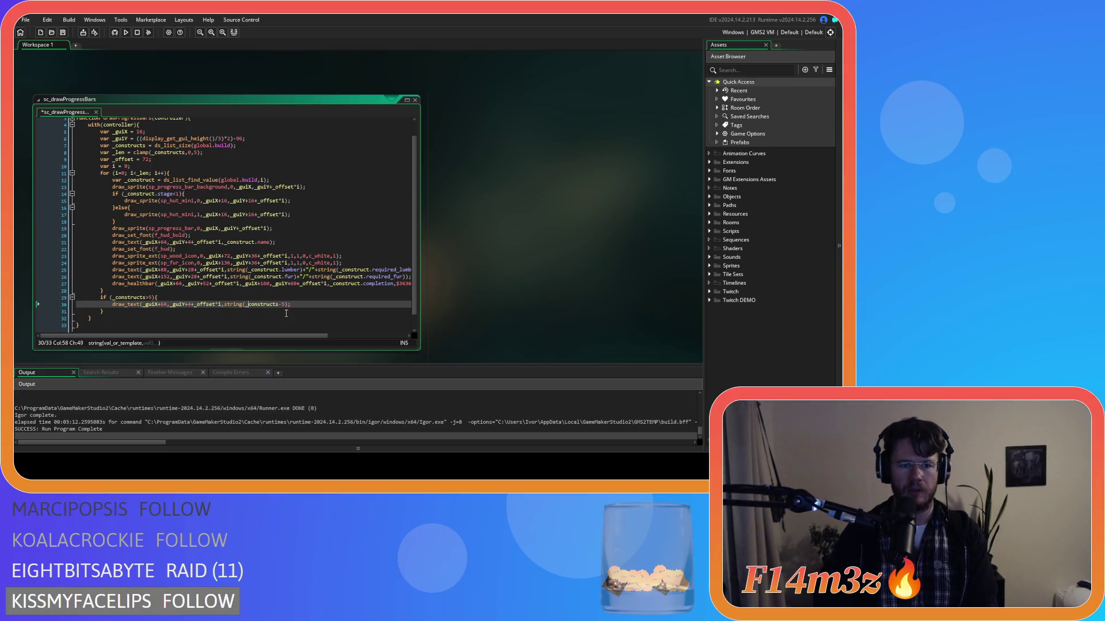
{"action": "key", "text": "Right"}
{"action": "key", "text": "Right"}
{"action": "type", "text": ")"}
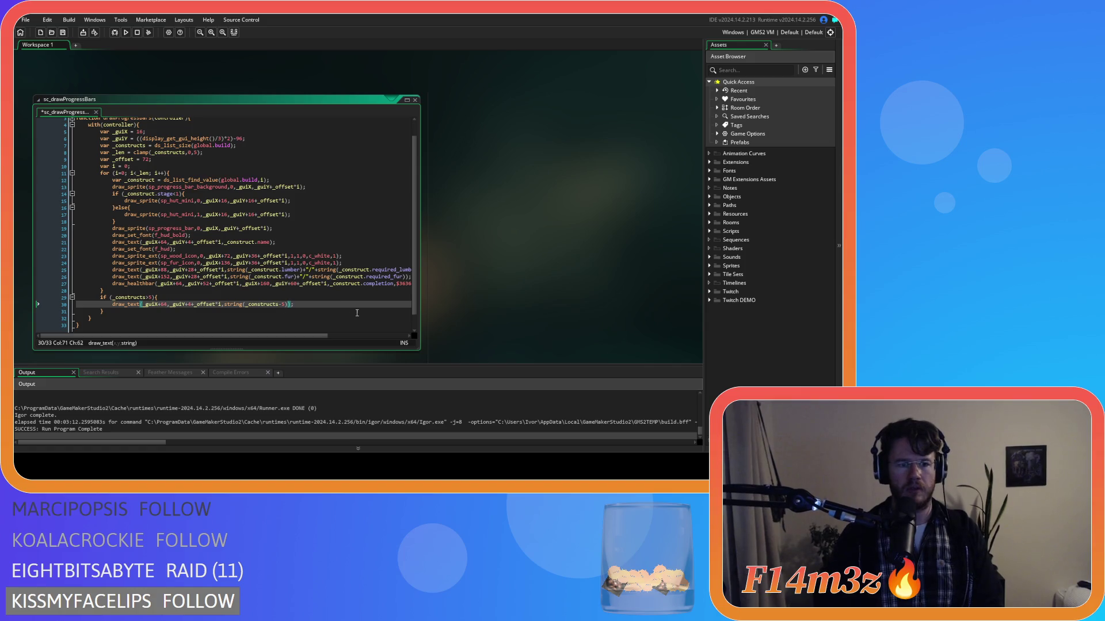
{"action": "key", "text": "End"}
{"action": "key", "text": "ctrl+s"}
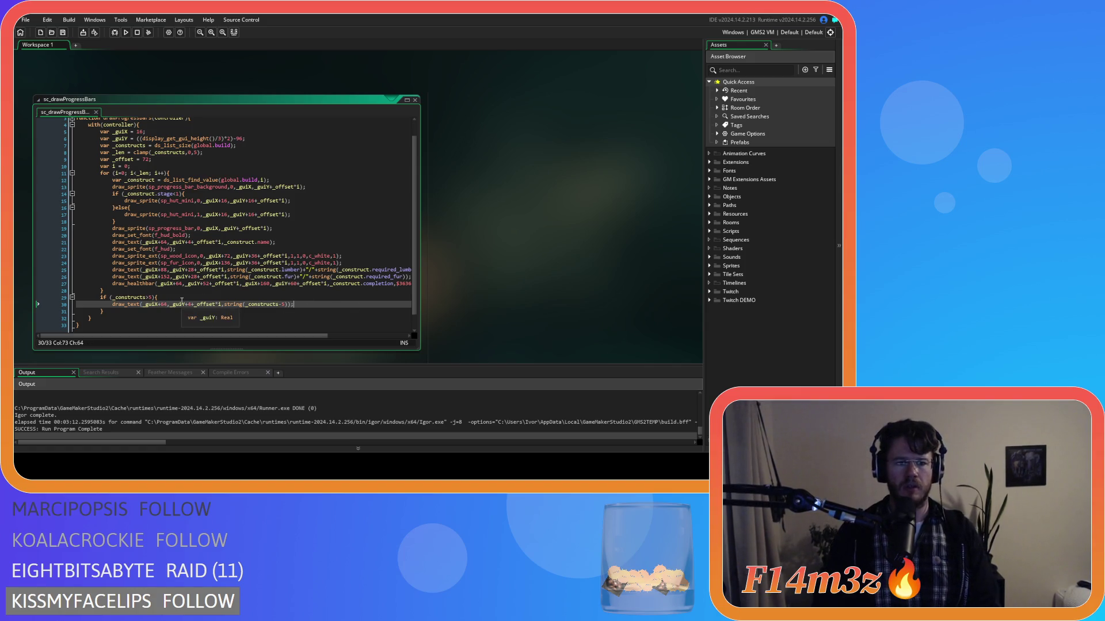
Change the overflow line's offsets to _guiX+32 and _guiY+24.
{"action": "double_click", "coordinate": [164, 304]}
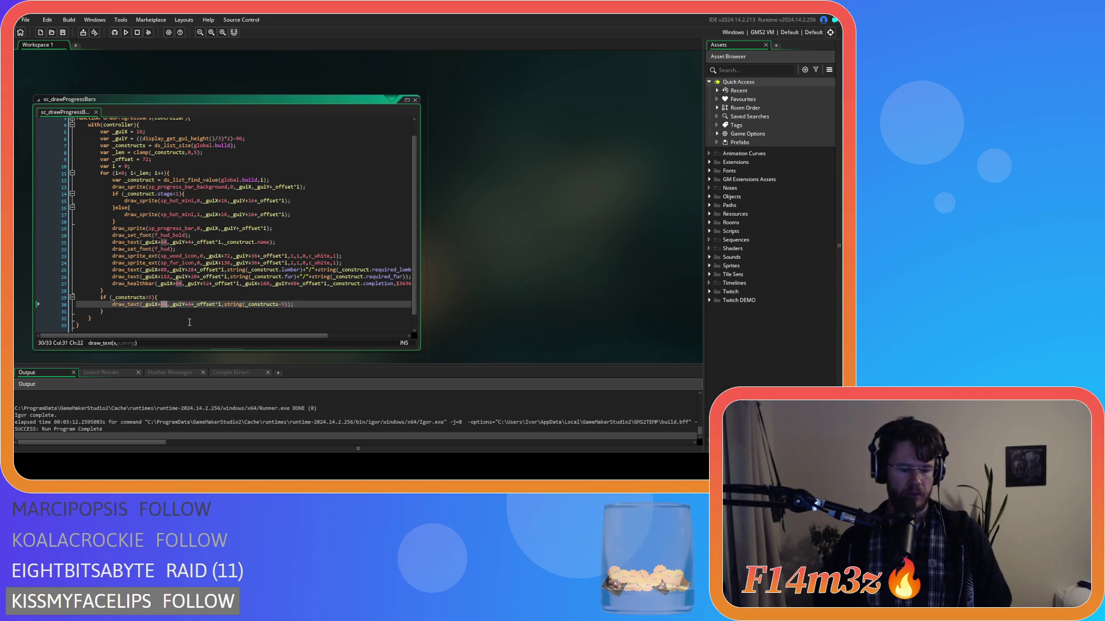
{"action": "type", "text": "32"}
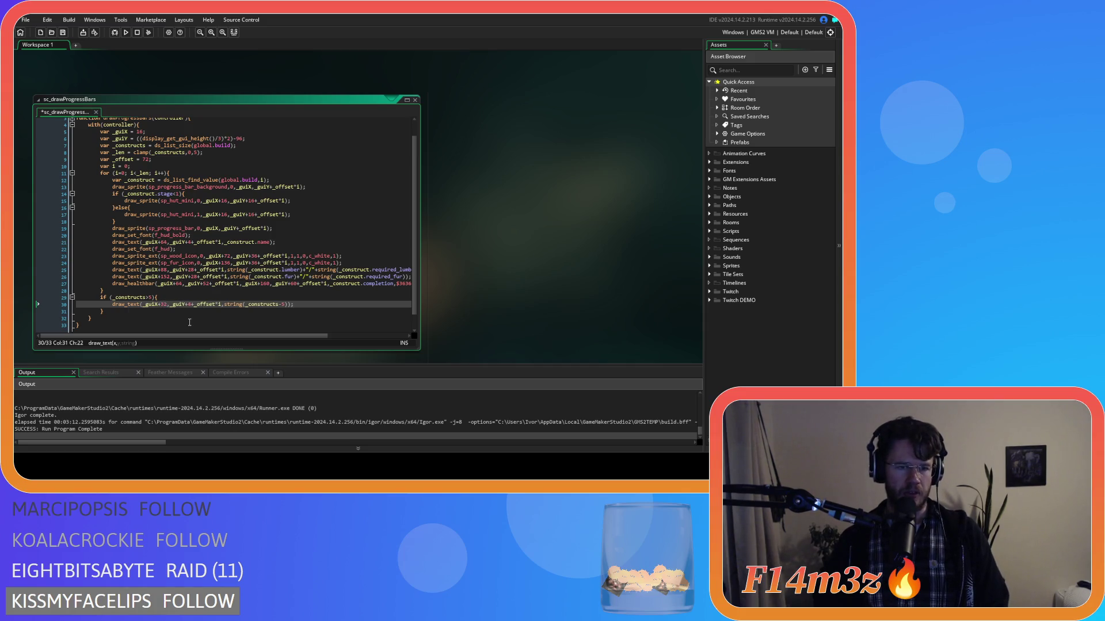
{"action": "double_click", "coordinate": [189, 304]}
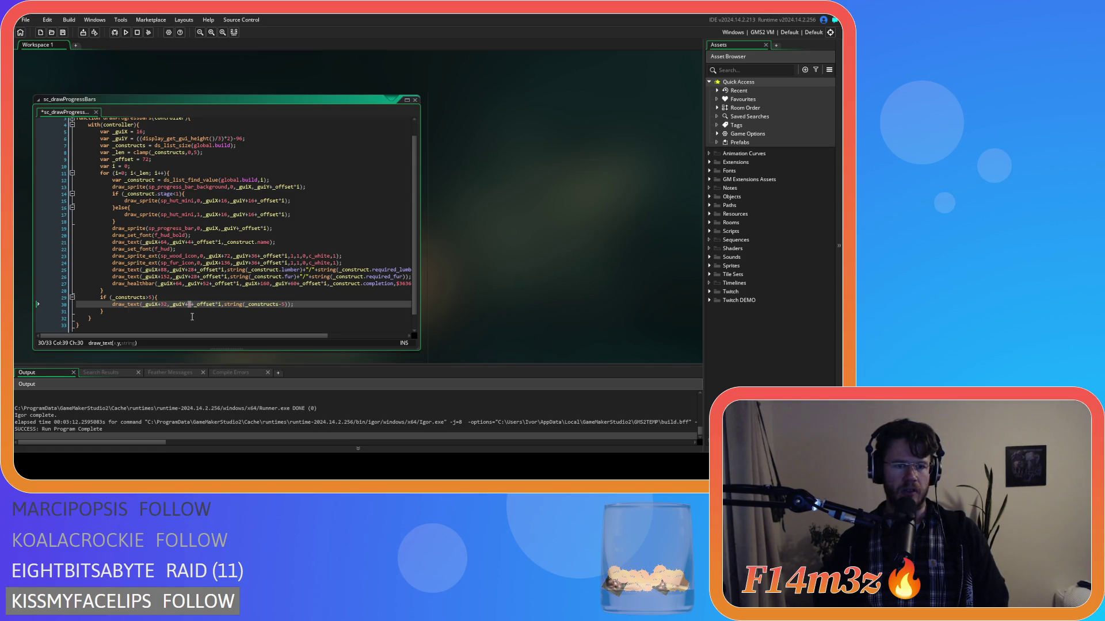
{"action": "left_click", "coordinate": [215, 304]}
{"action": "key", "text": "Right"}
{"action": "double_click", "coordinate": [192, 304]}
{"action": "type", "text": "32"}
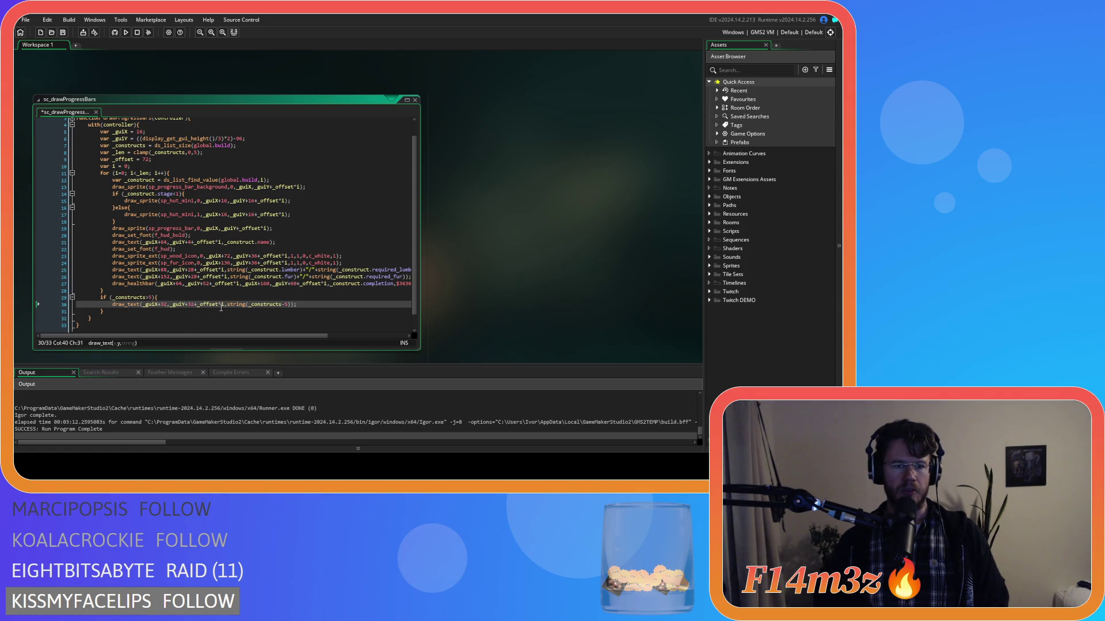
{"action": "double_click", "coordinate": [190, 305]}
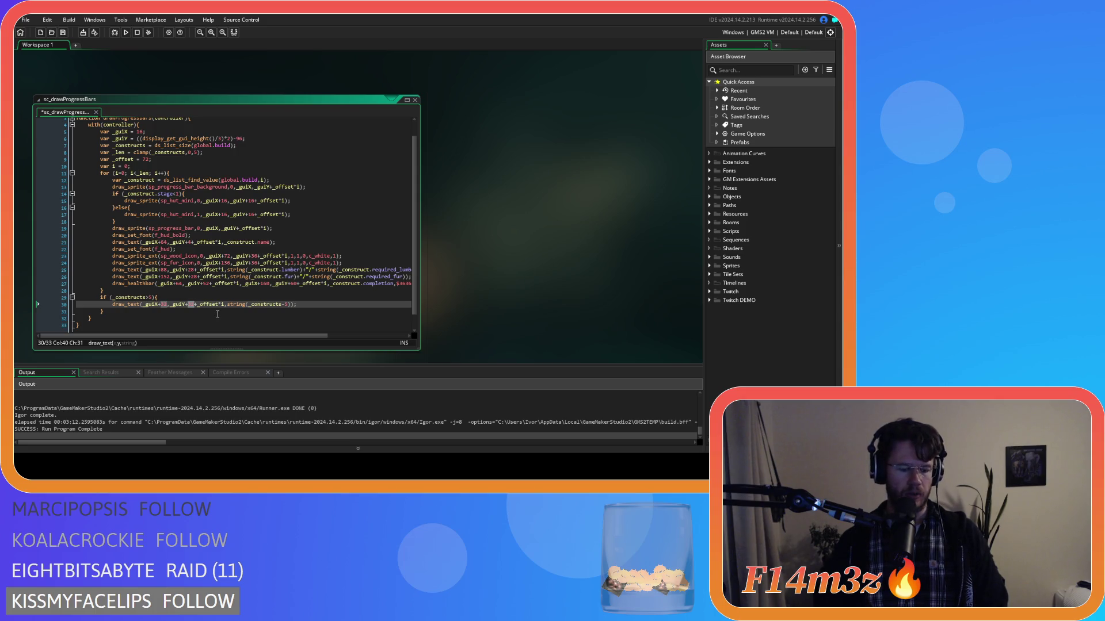
{"action": "type", "text": "24"}
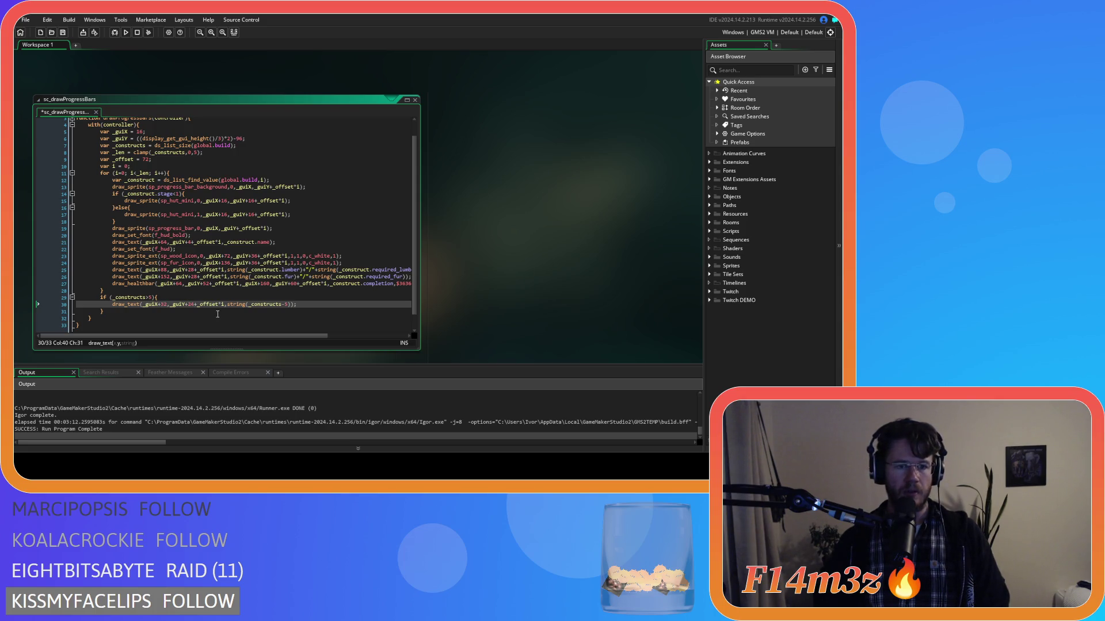
Make the vertical step (_offset+1)*i and launch the game with F5.
{"action": "left_click", "coordinate": [221, 304]}
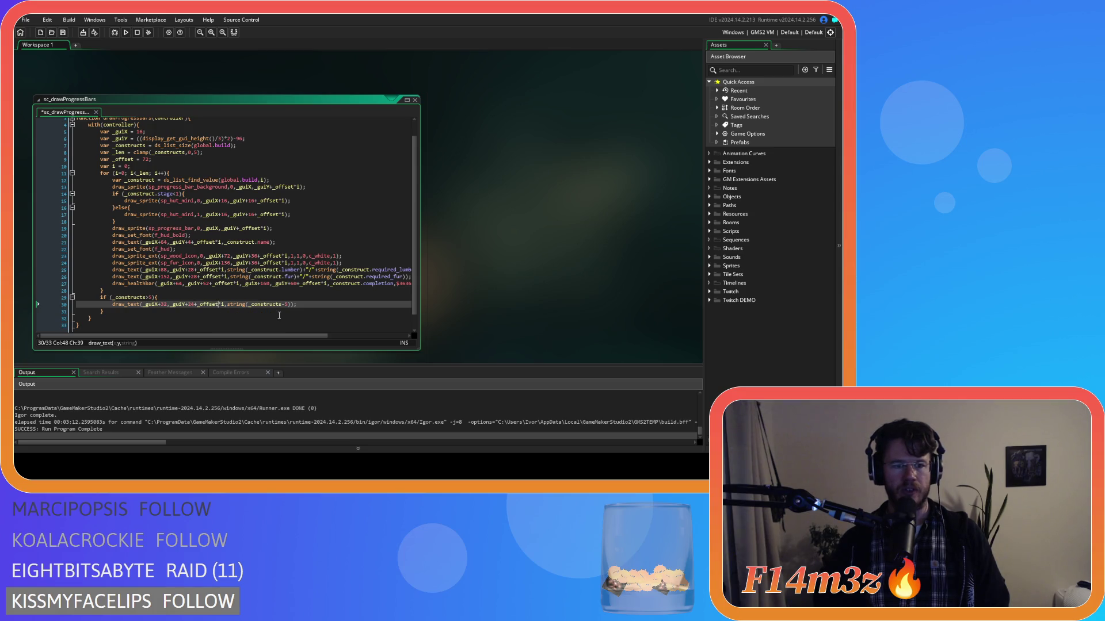
{"action": "type", "text": "+"}
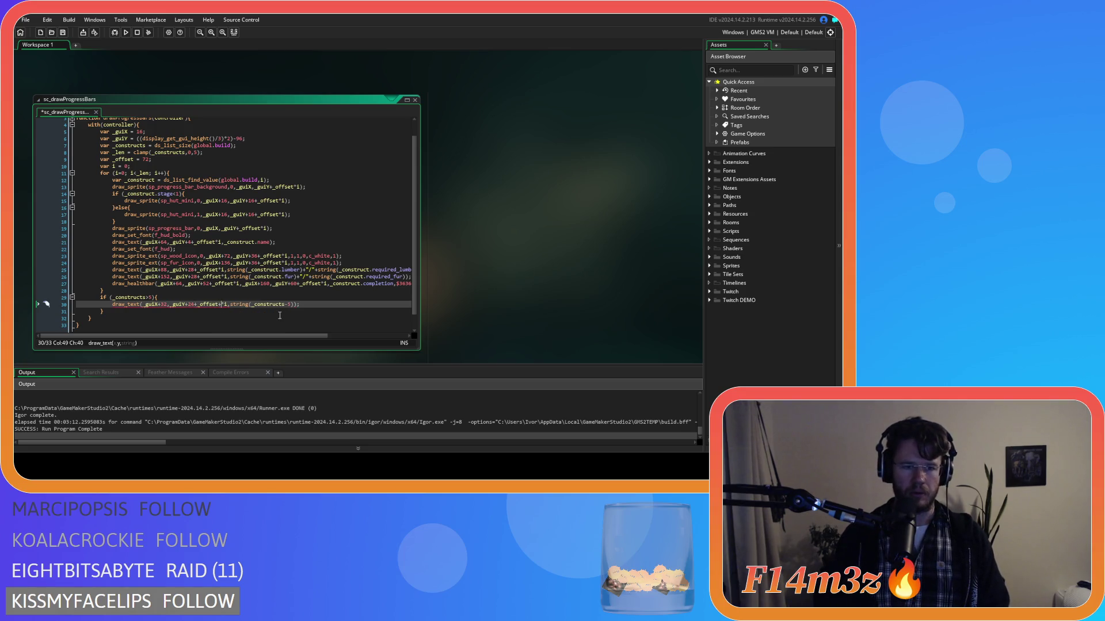
{"action": "type", "text": "1"}
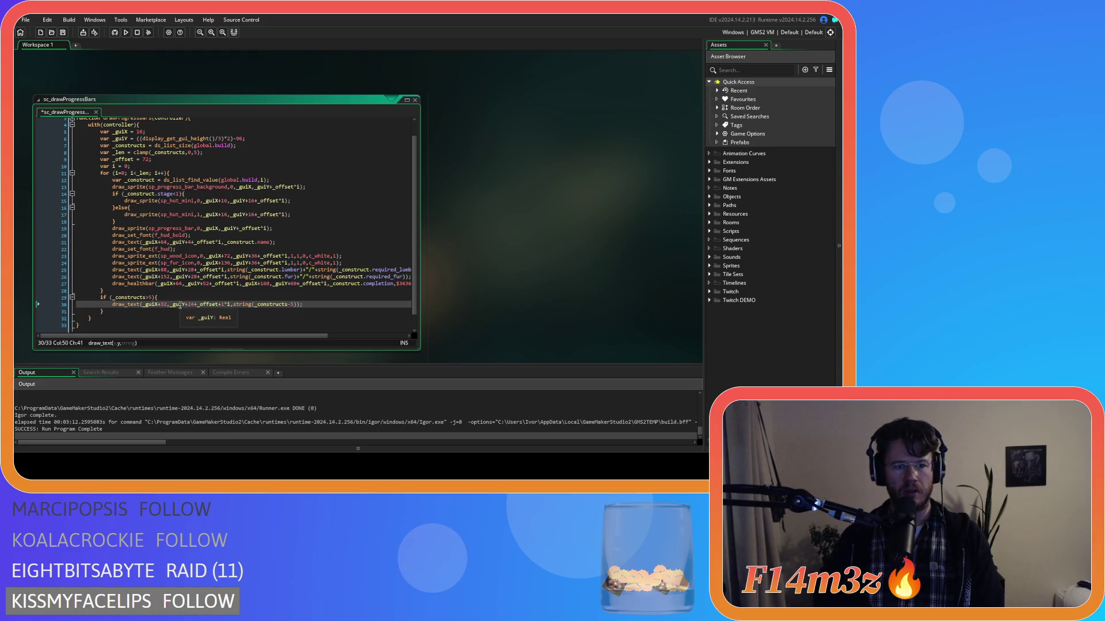
{"action": "mouse_move", "coordinate": [174, 307]}
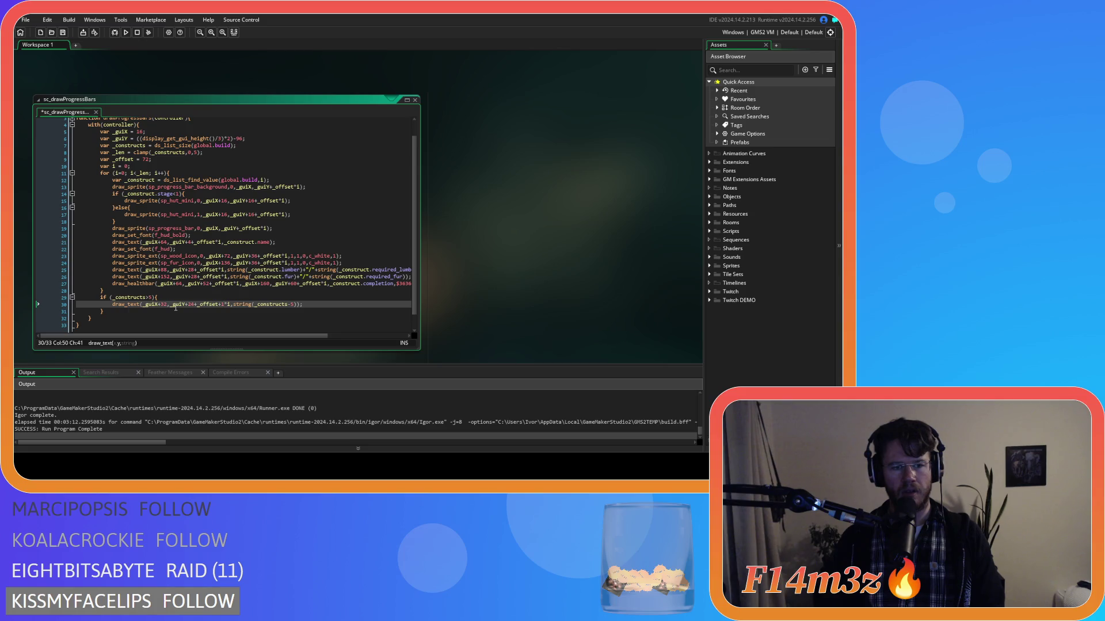
{"action": "left_click", "coordinate": [198, 307]}
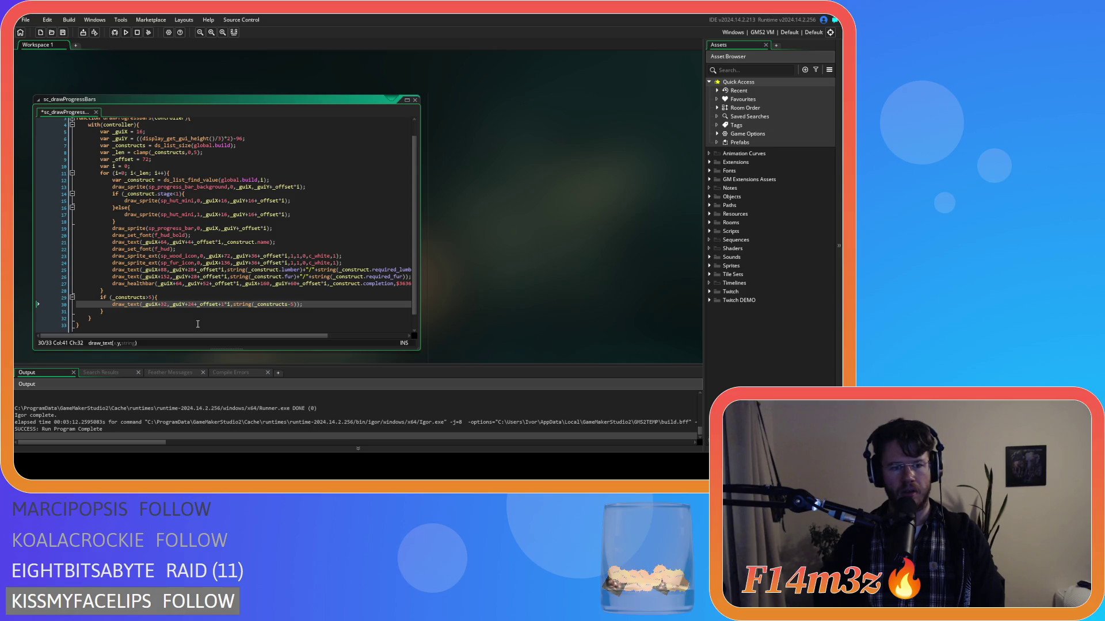
{"action": "type", "text": "("}
{"action": "left_click", "coordinate": [226, 306]}
{"action": "key", "text": "Right"}
{"action": "type", "text": ")"}
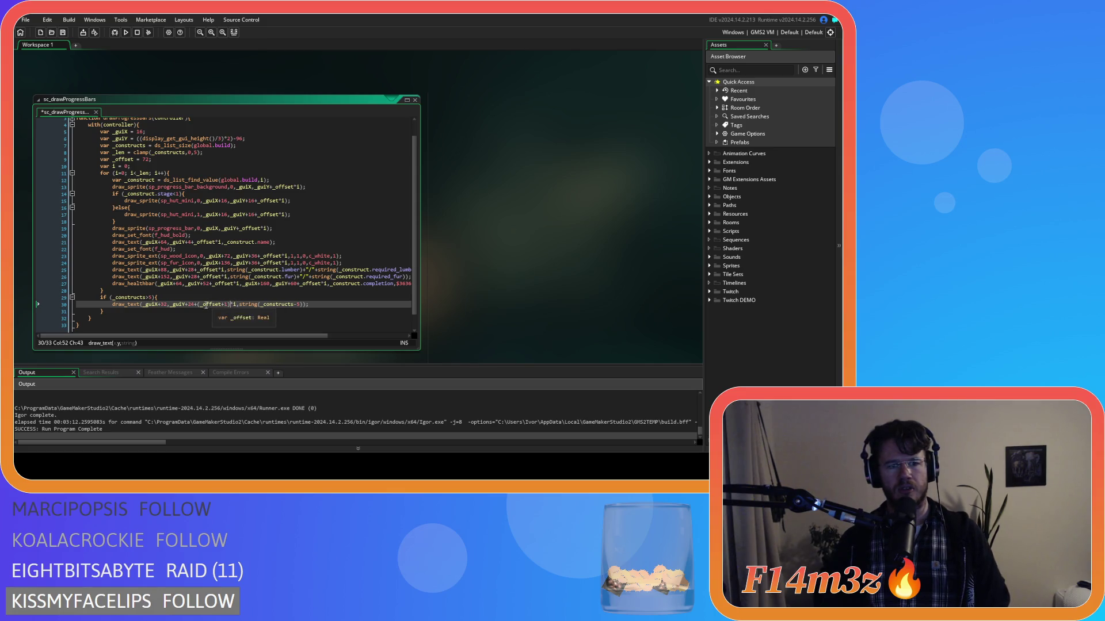
{"action": "left_click", "coordinate": [234, 305]}
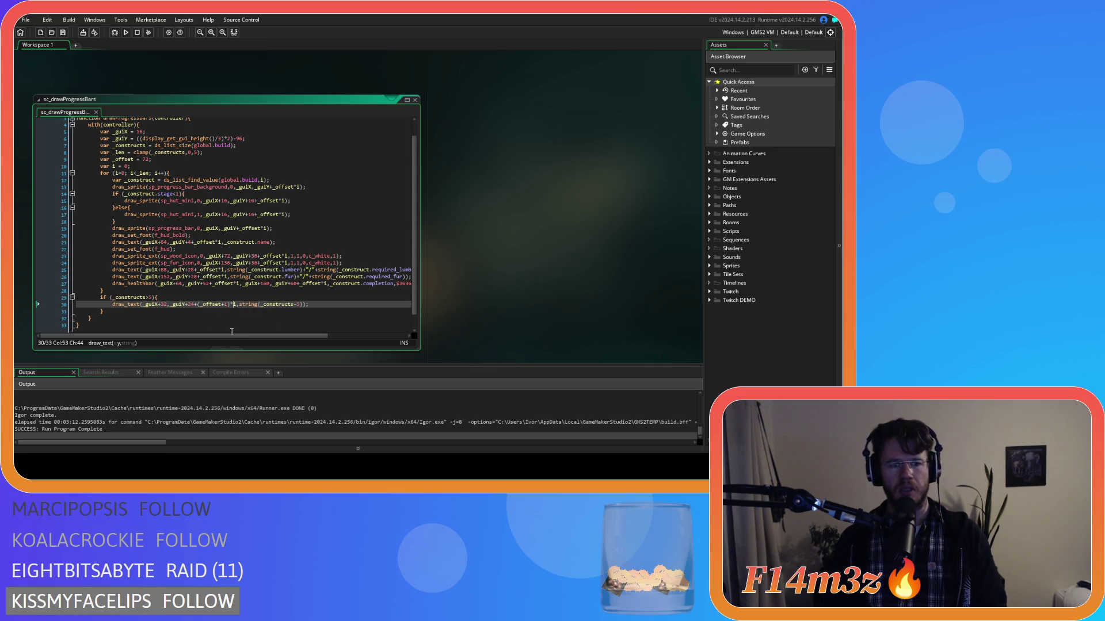
{"action": "key", "text": "F5"}
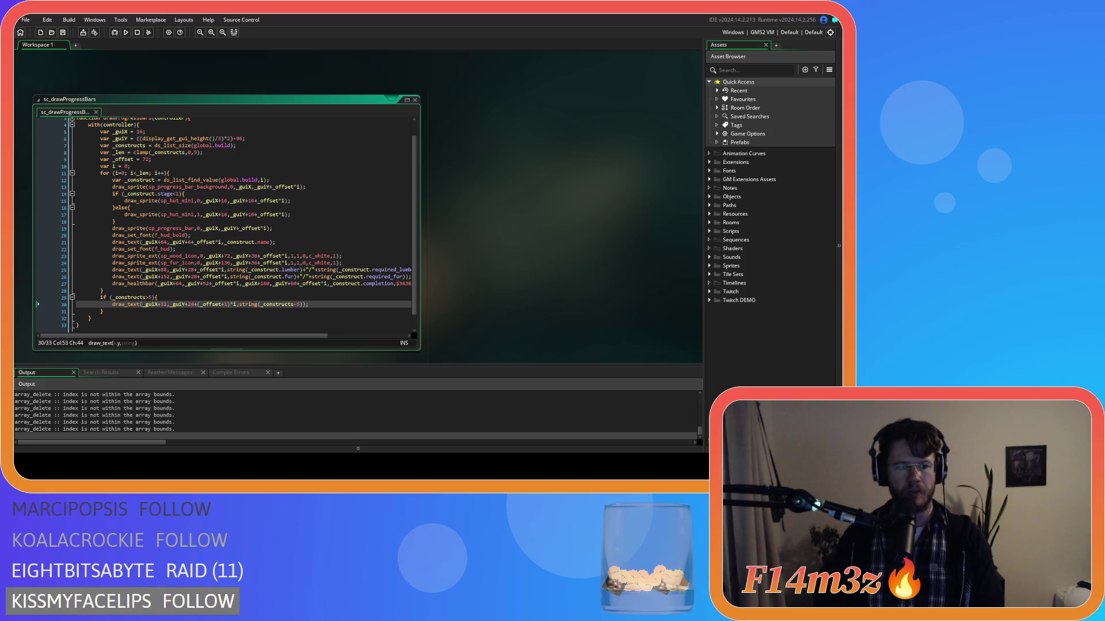
Quit the running game and return to the code.
{"action": "key", "text": "alt+Tab"}
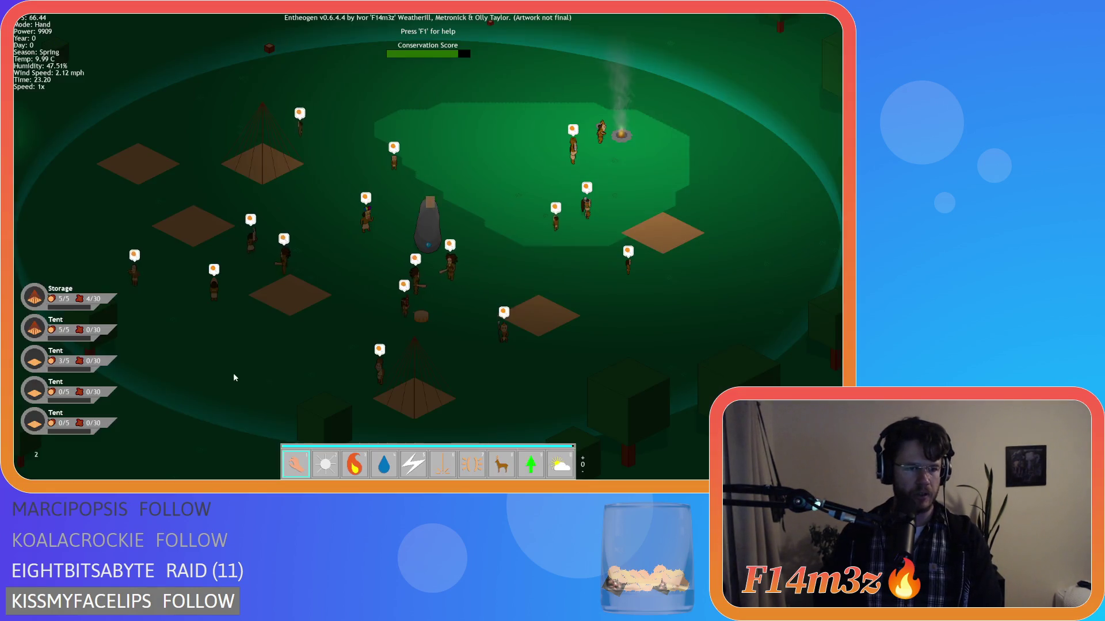
{"action": "key", "text": "Escape"}
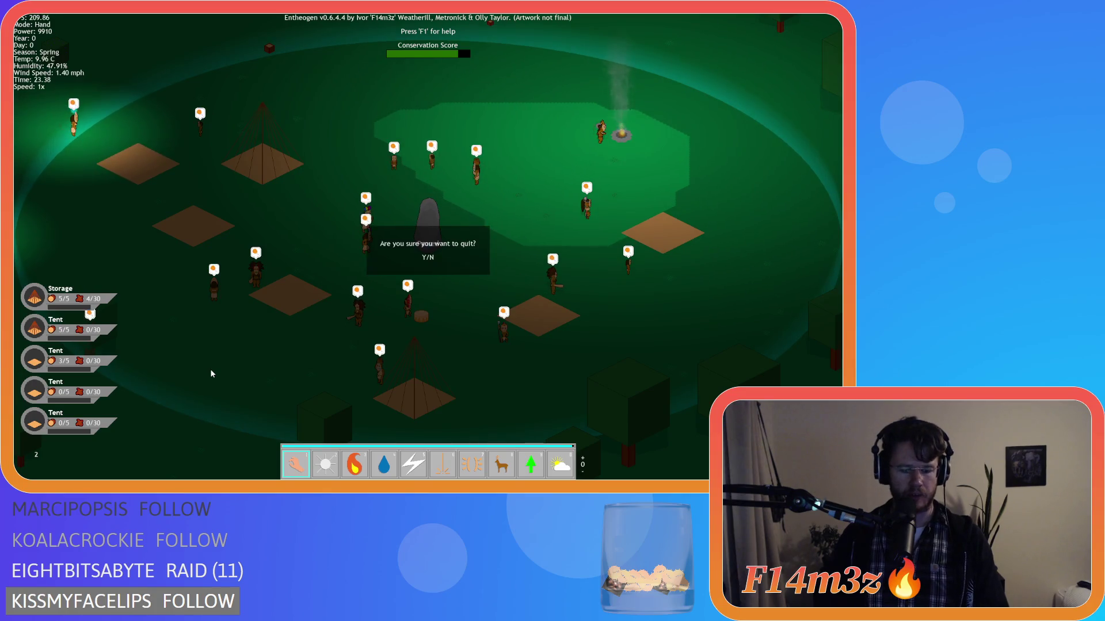
{"action": "key", "text": "y"}
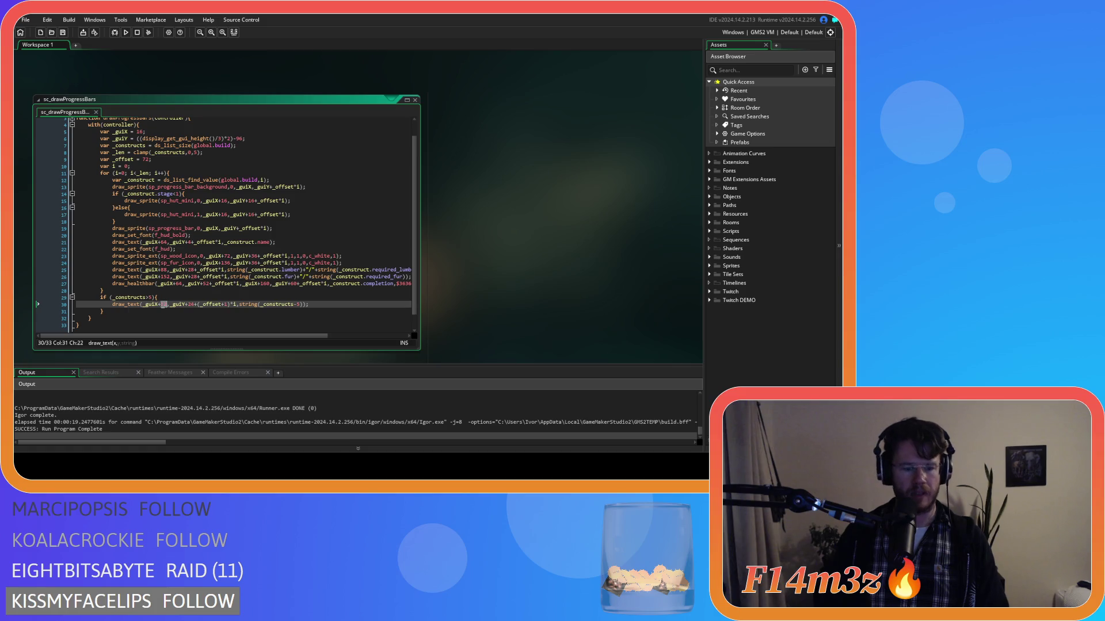
Set the overflow line's offsets to _guiX+16 and _guiY+8.
{"action": "type", "text": "15"}
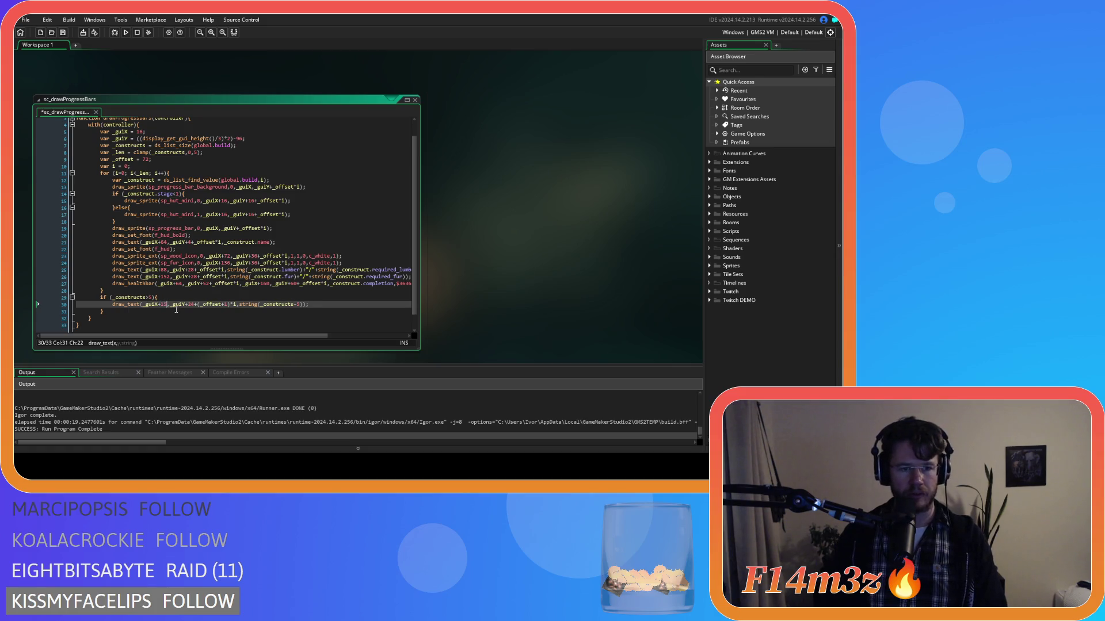
{"action": "key", "text": "BackSpace"}
{"action": "type", "text": "6"}
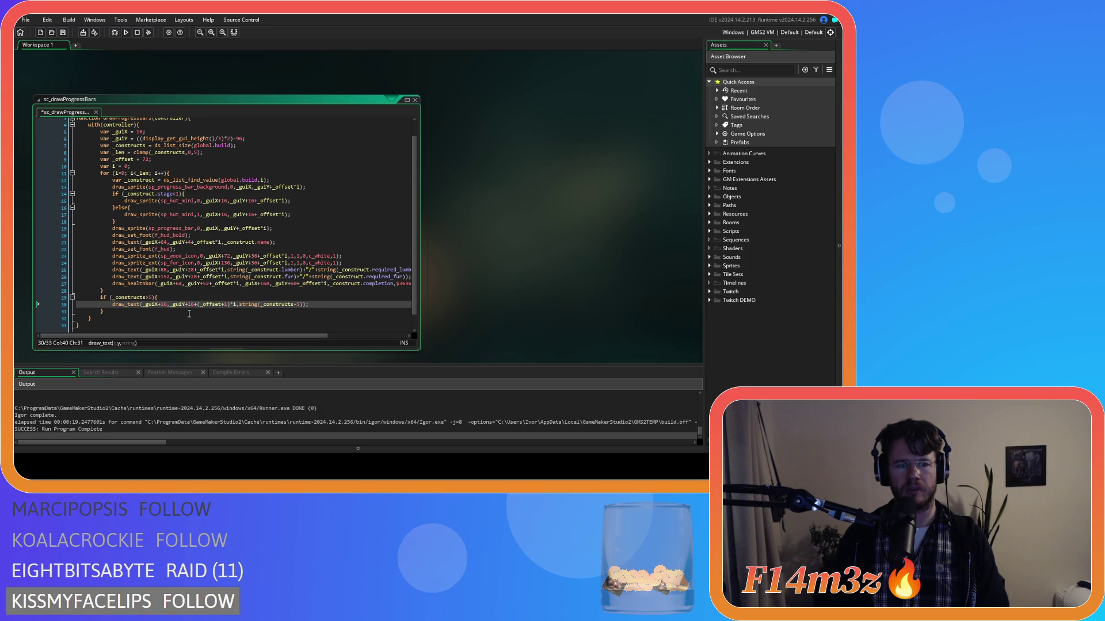
{"action": "double_click", "coordinate": [191, 304]}
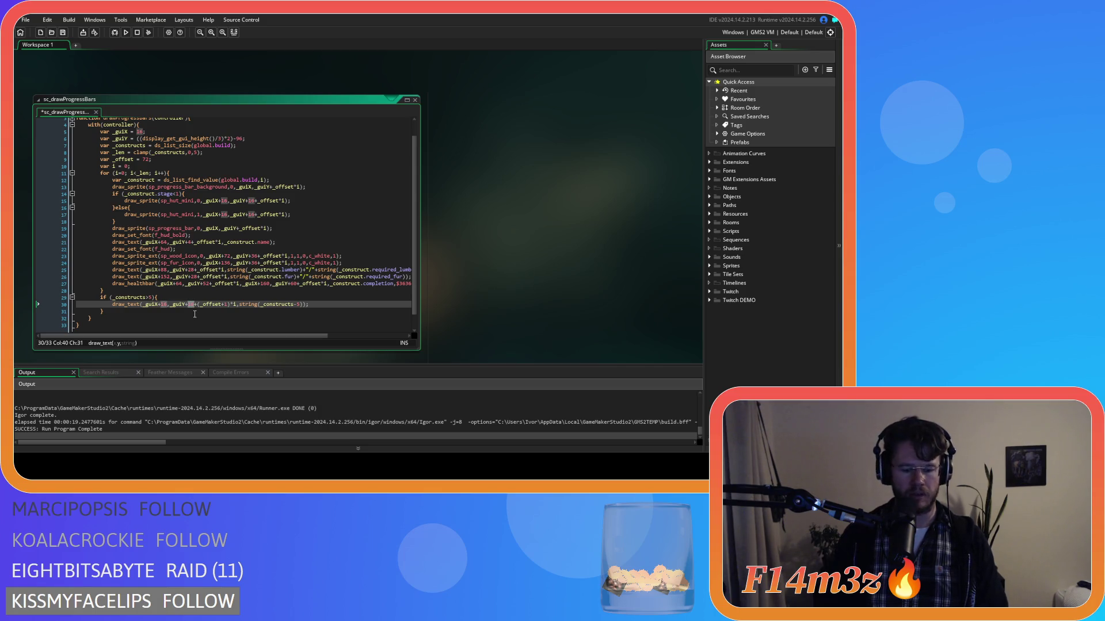
{"action": "type", "text": "8"}
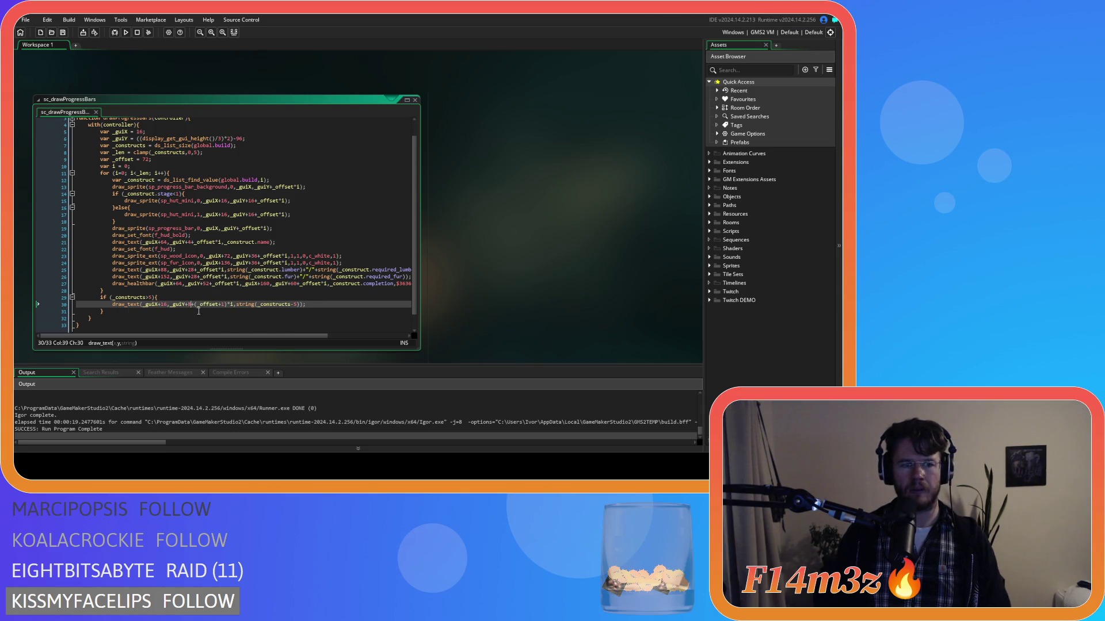
Wrap the count as "+ "+string(_constructs-5)+" More" and relaunch the game.
{"action": "left_click", "coordinate": [236, 304]}
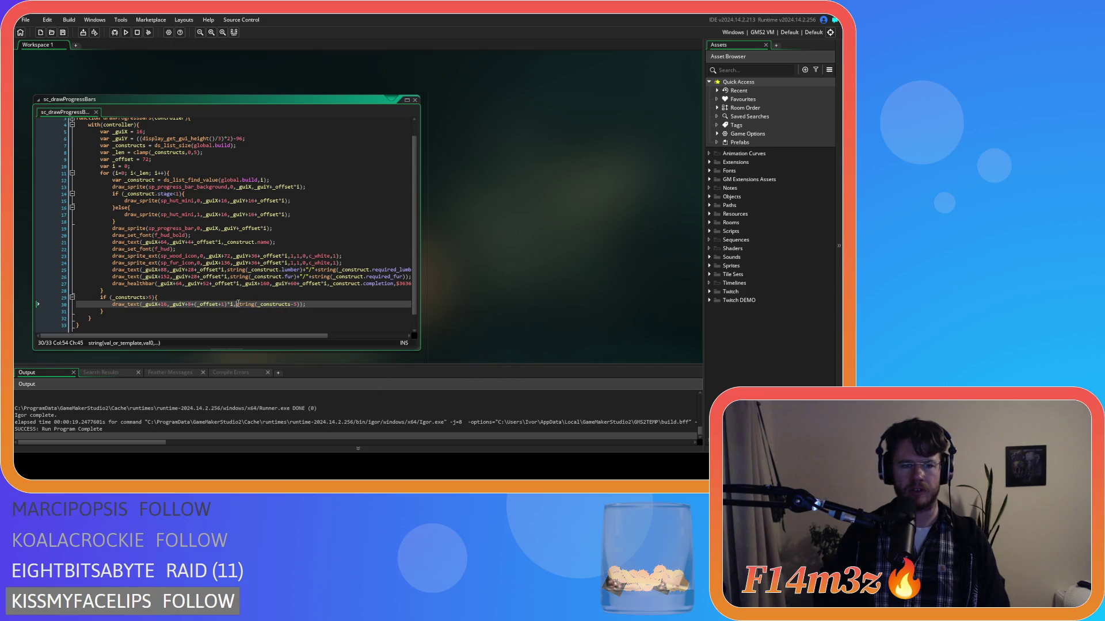
{"action": "type", "text": "\""}
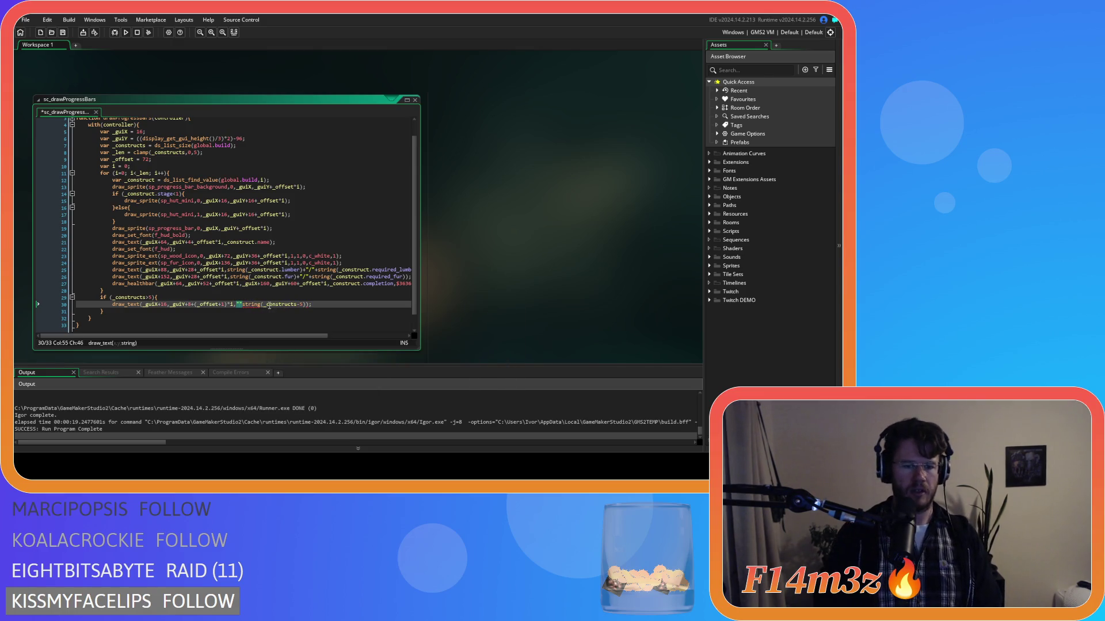
{"action": "type", "text": "+\"+ "}
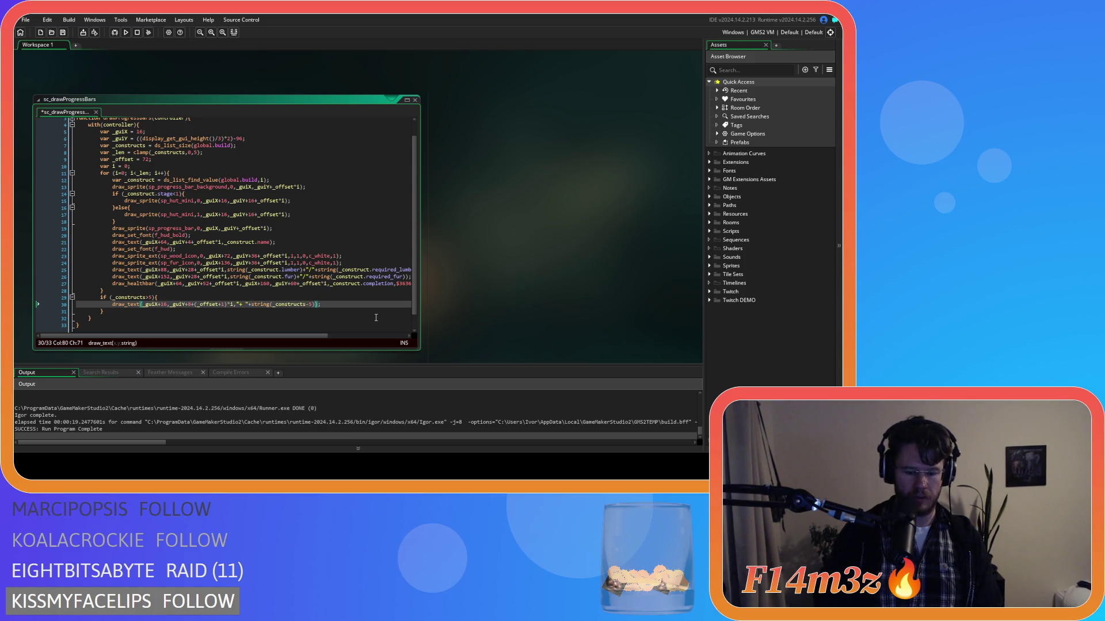
{"action": "type", "text": "+\" More"}
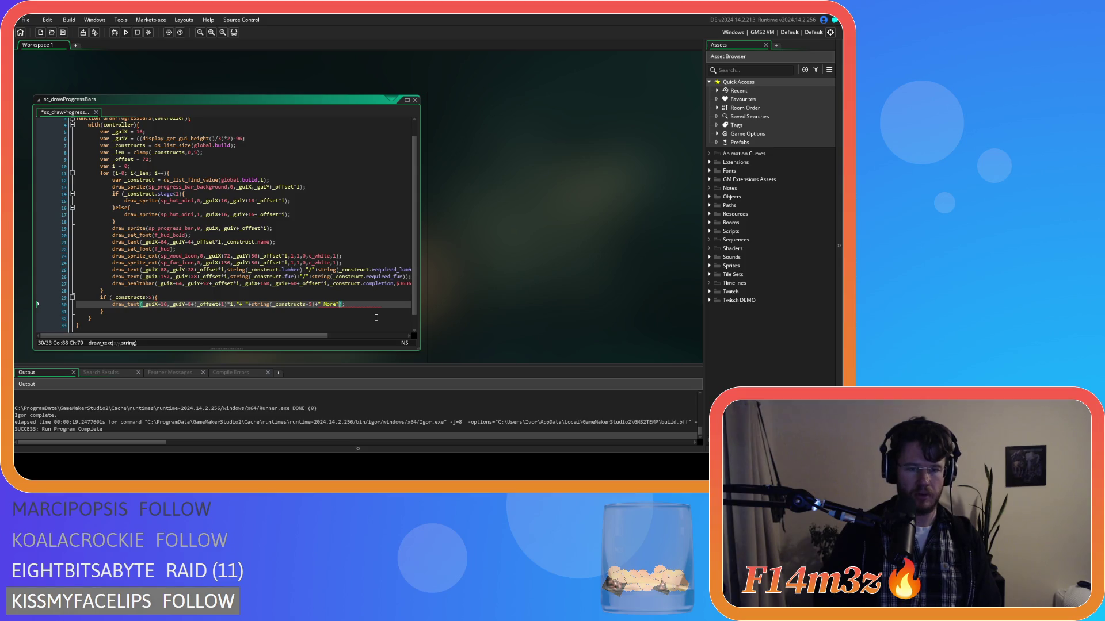
{"action": "key", "text": "F5"}
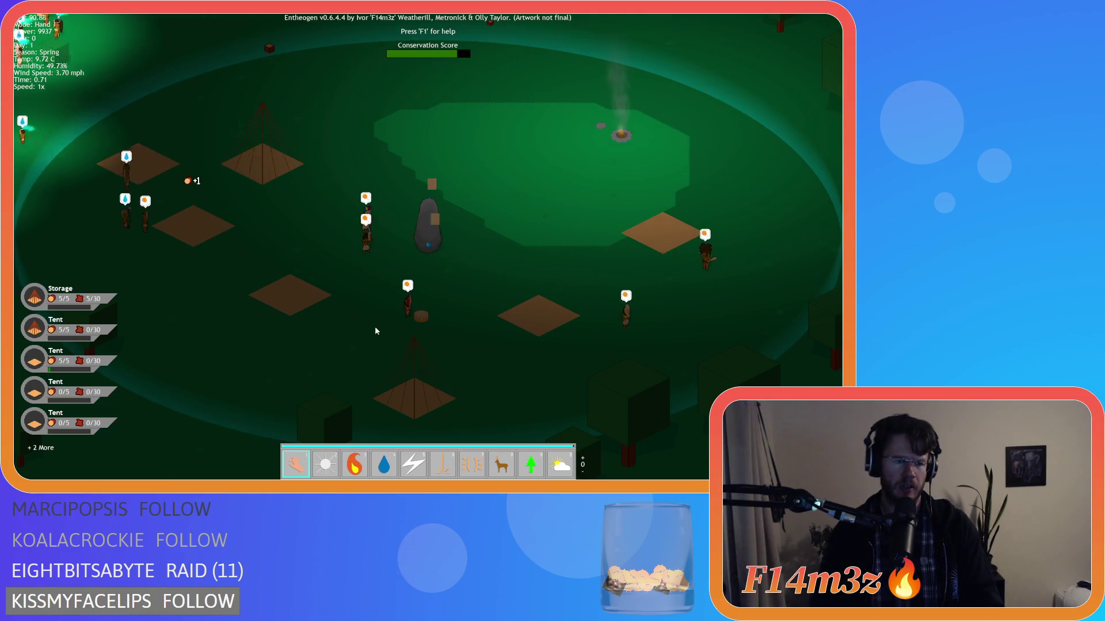
After checking the '+ 2 More' line under the bars, quit the game.
{"action": "key", "text": "Escape"}
{"action": "key", "text": "y"}
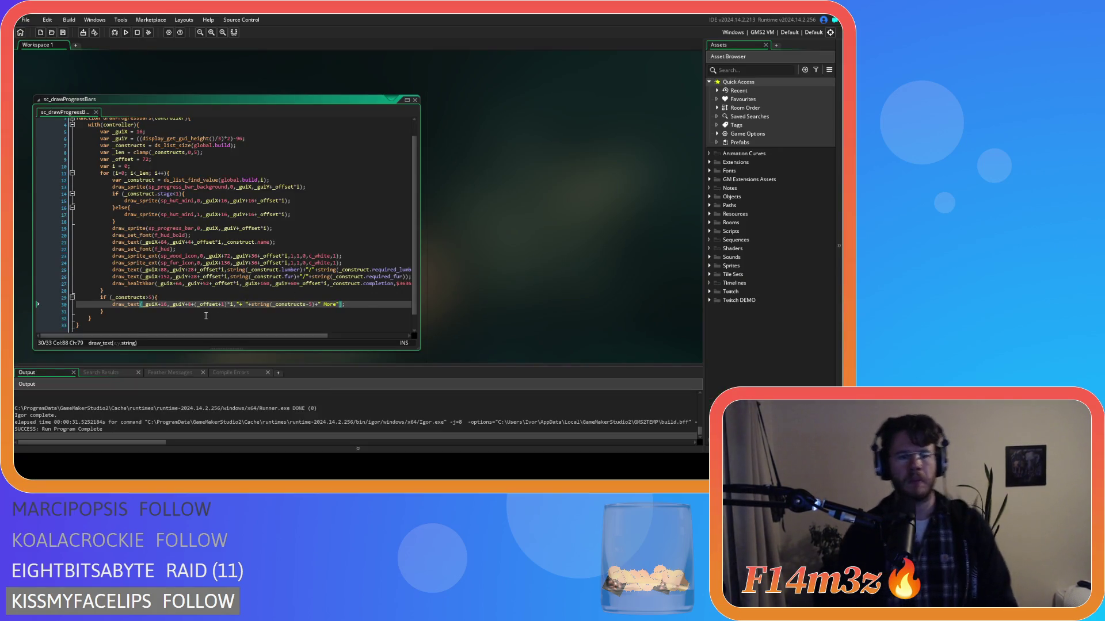
Shorten the _guiY offset on line 30, rerun the game, and begin quitting.
{"action": "left_click", "coordinate": [186, 305]}
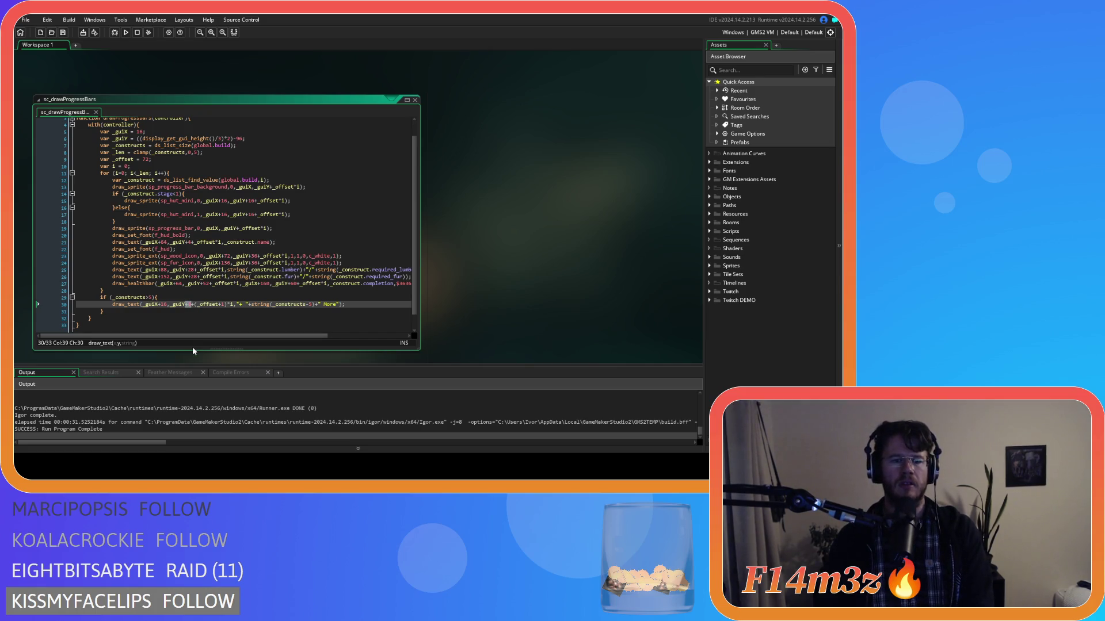
{"action": "key", "text": "BackSpace"}
{"action": "key", "text": "BackSpace"}
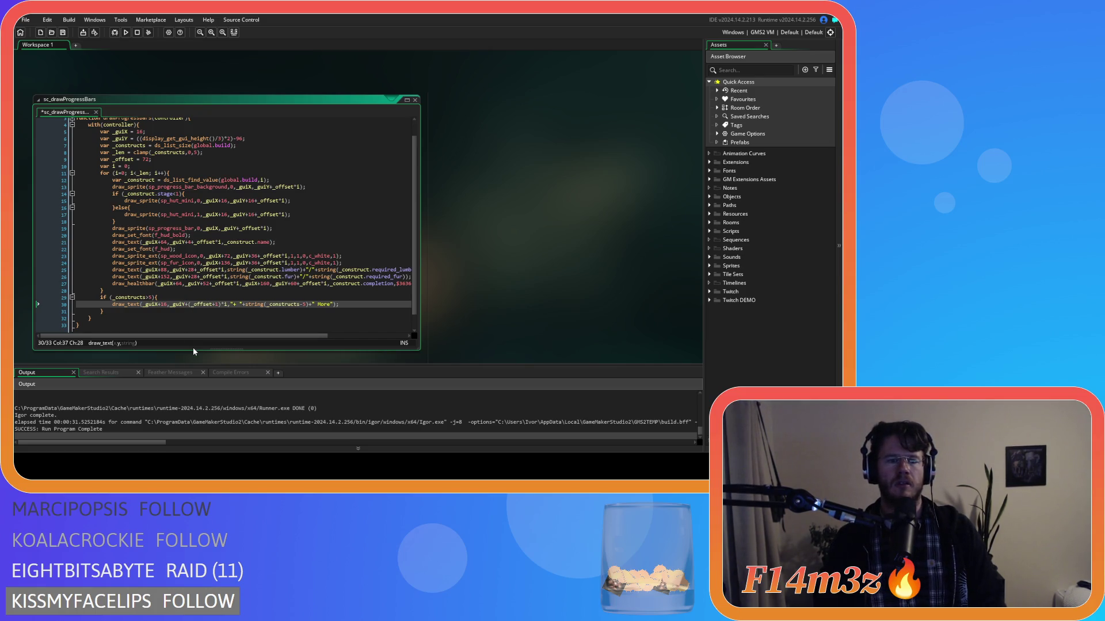
{"action": "type", "text": "+"}
{"action": "key", "text": "F5"}
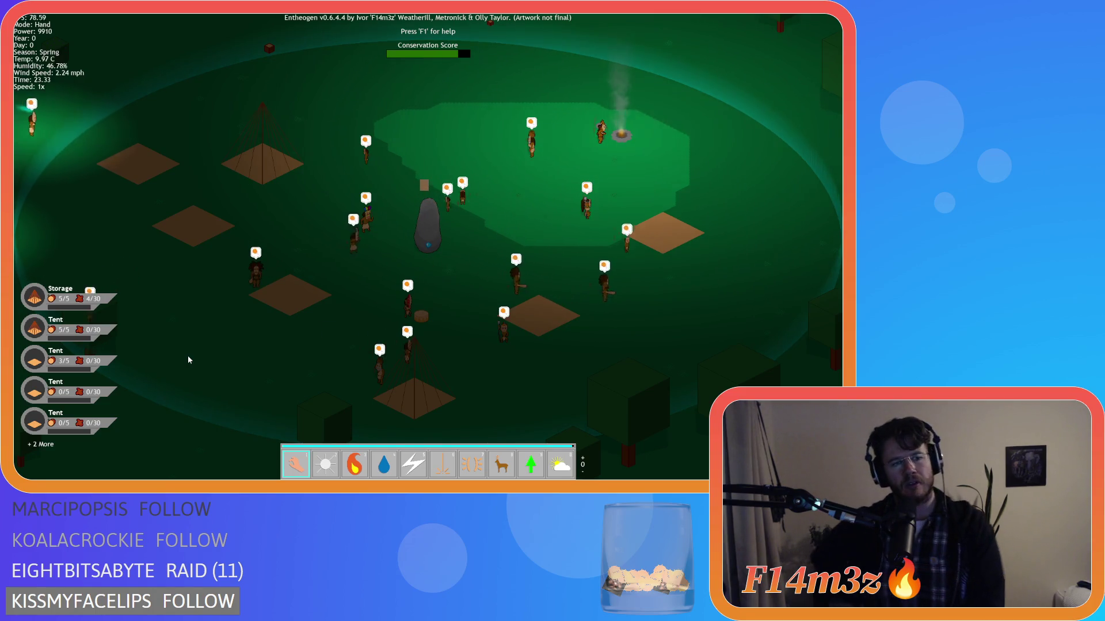
{"action": "key", "text": "Escape"}
Change _guiX+16 to _guiX+32 on line 30, test it in the game, then quit.
{"action": "key", "text": "Return"}
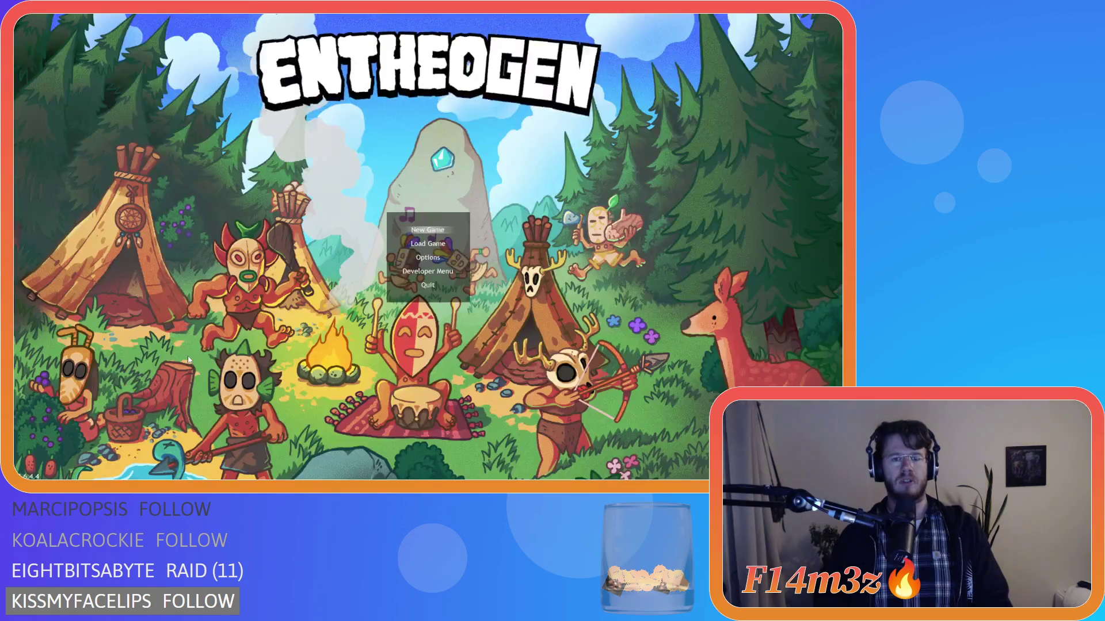
{"action": "double_click", "coordinate": [164, 305]}
{"action": "type", "text": "32"}
{"action": "key", "text": "F5"}
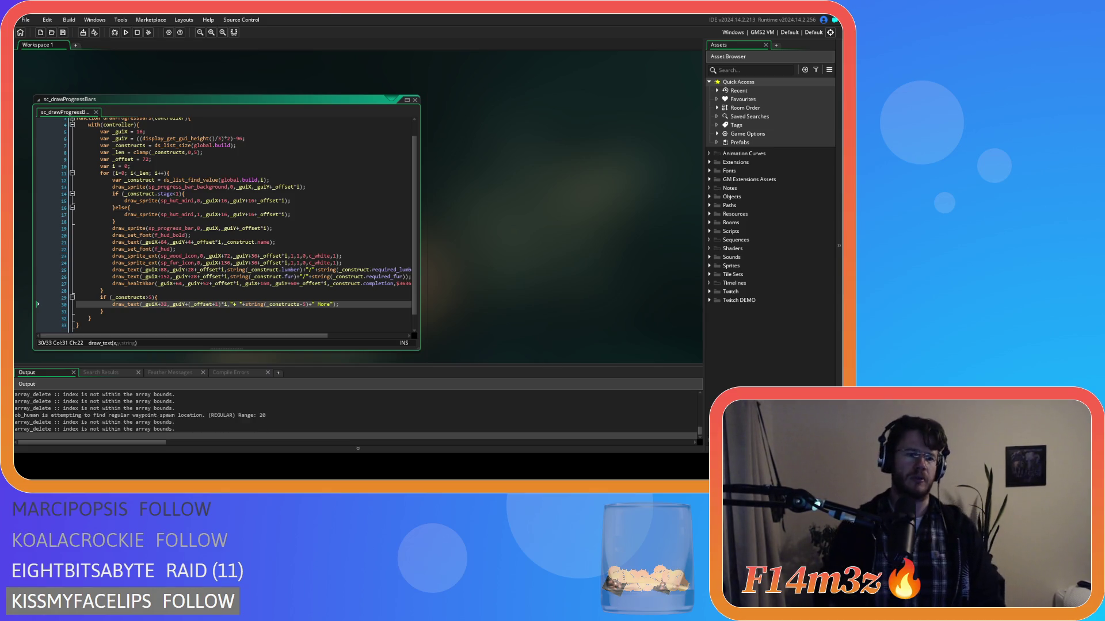
{"action": "key", "text": "alt+Tab"}
{"action": "key", "text": "Escape"}
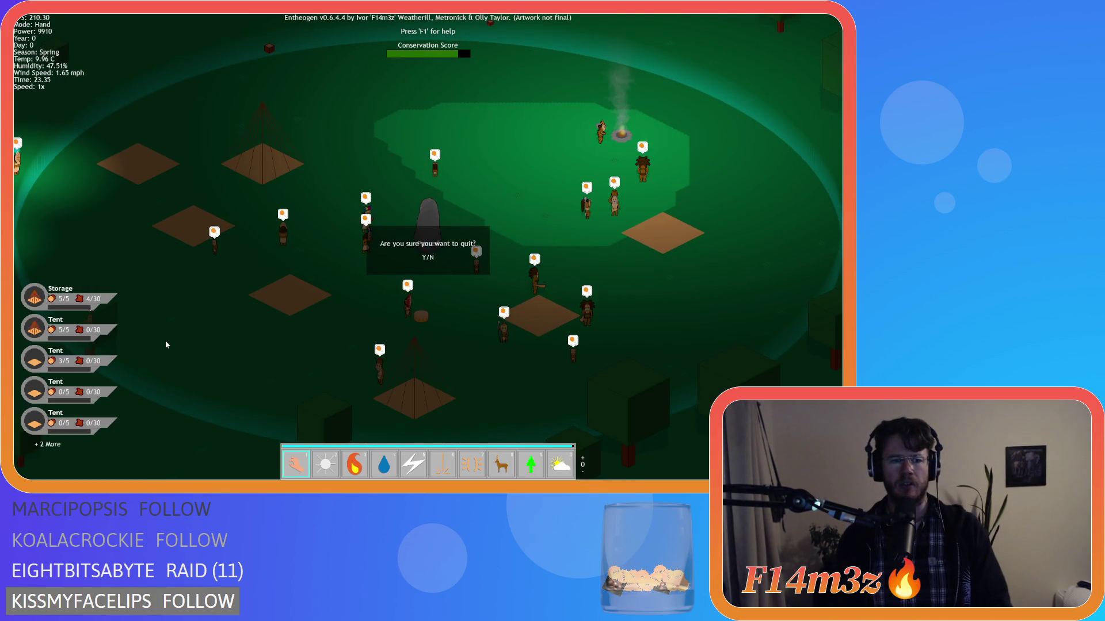
{"action": "key", "text": "y"}
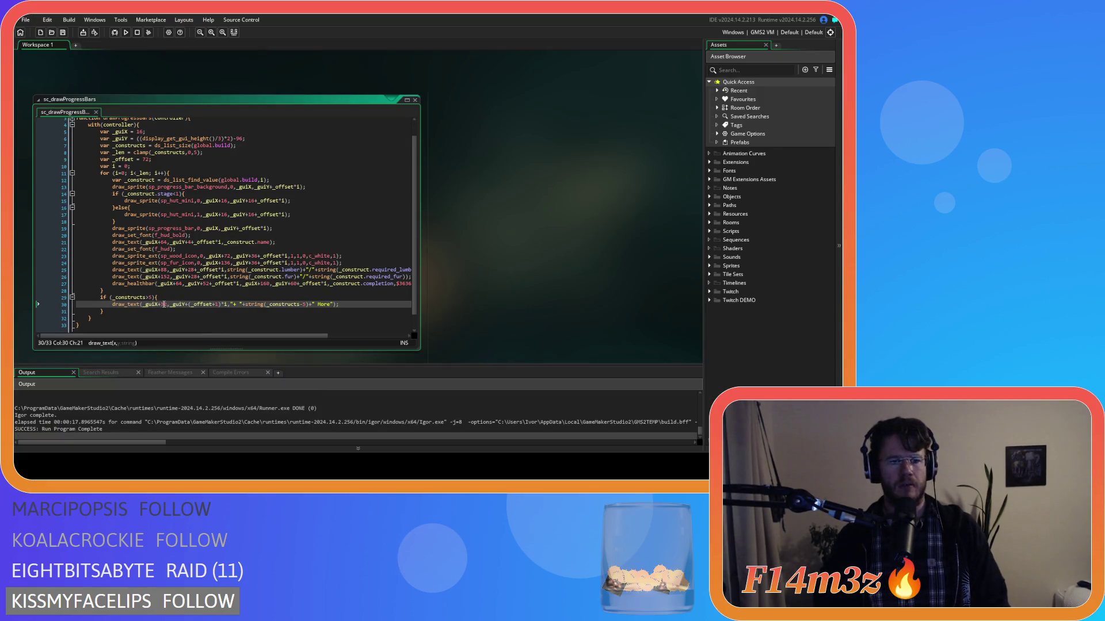
Rebuild and run the game to view the moved '+ 2 More' line.
{"action": "key", "text": "F5"}
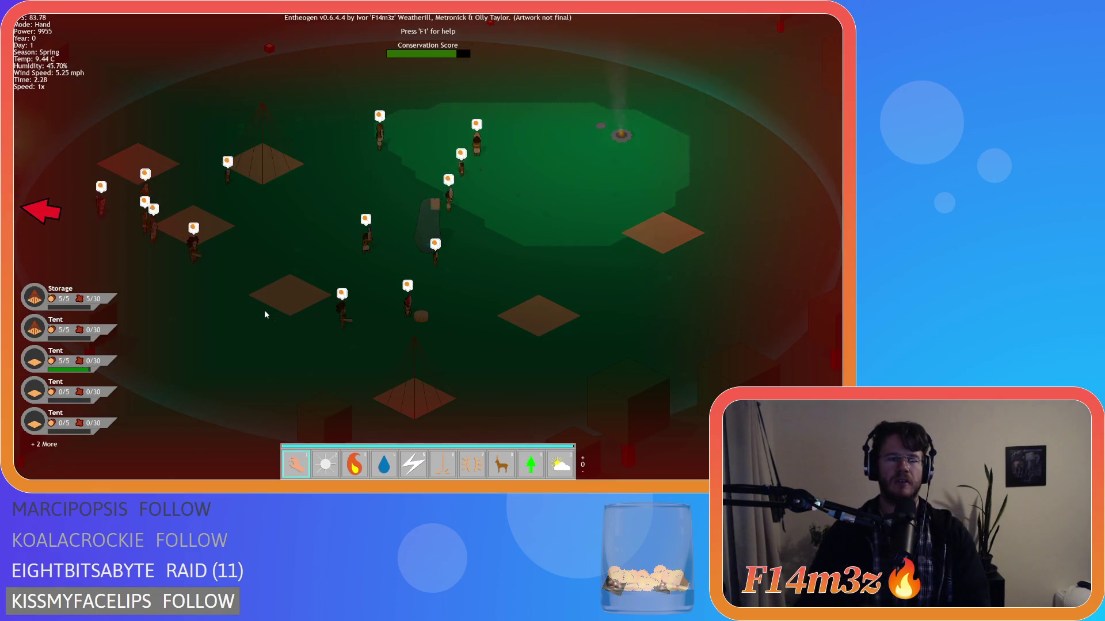
Pan the game view left and right across the village, then bring up the quit prompt.
{"action": "key", "text": "a"}
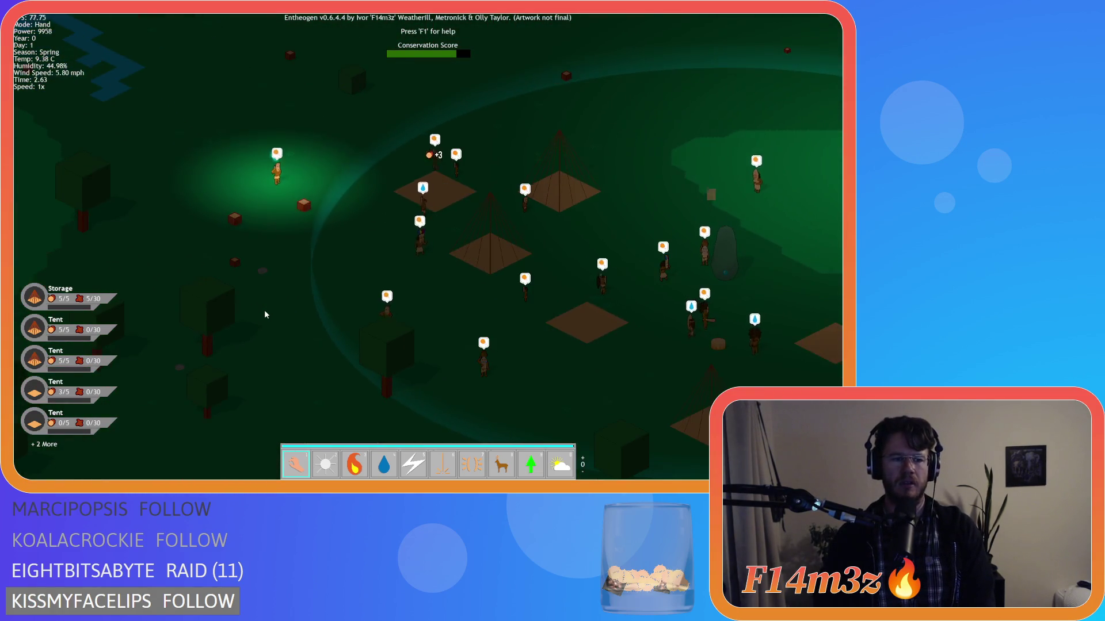
{"action": "key", "text": "d"}
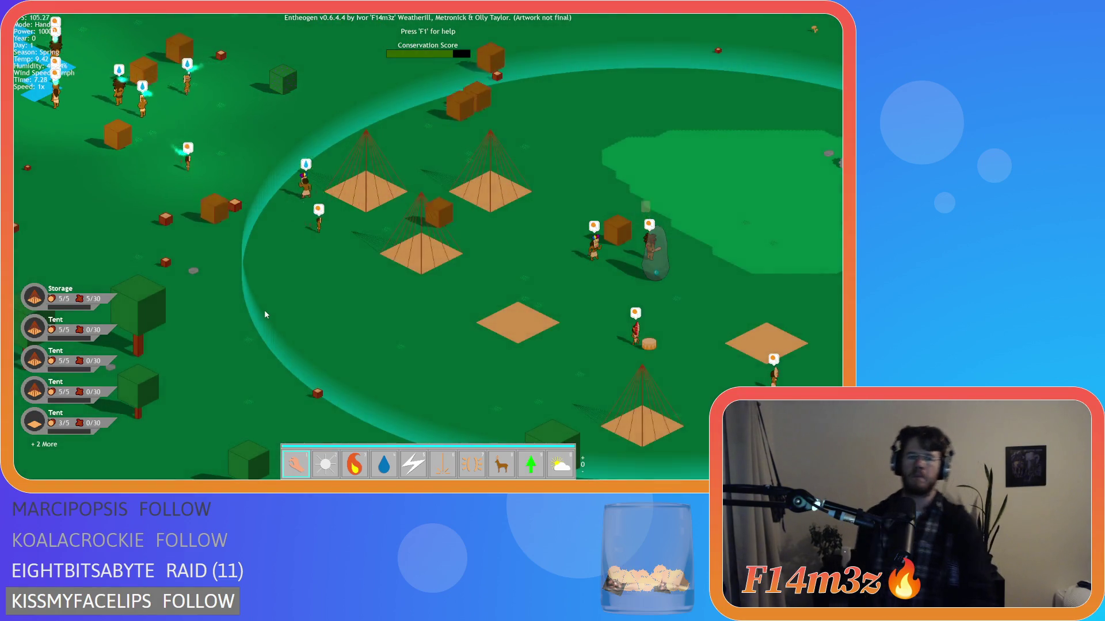
{"action": "key", "text": "d"}
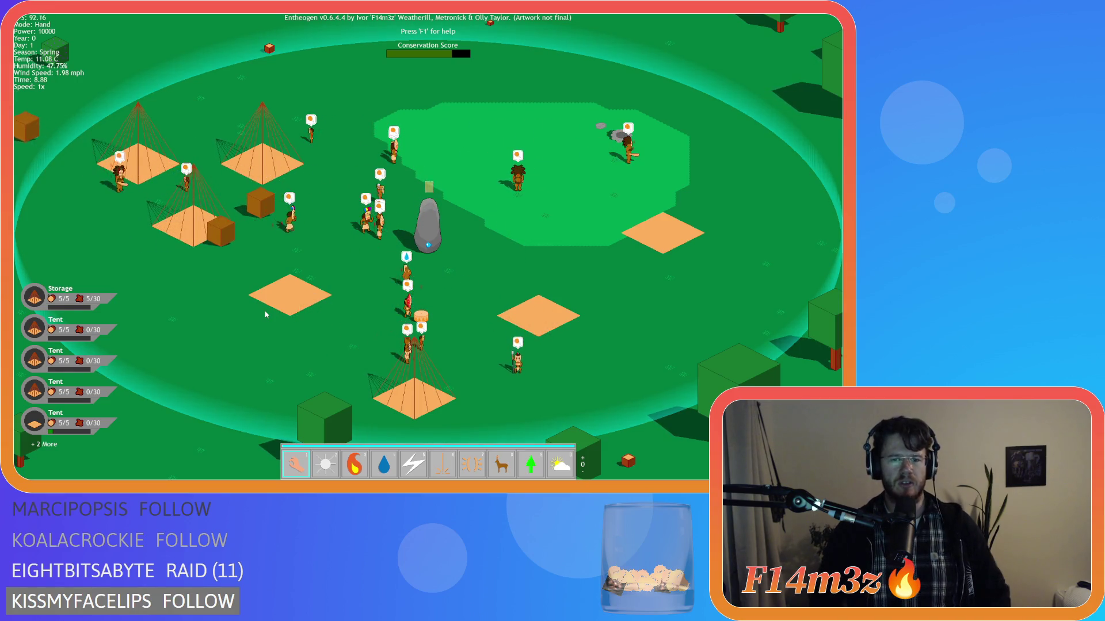
{"action": "key", "text": "Escape"}
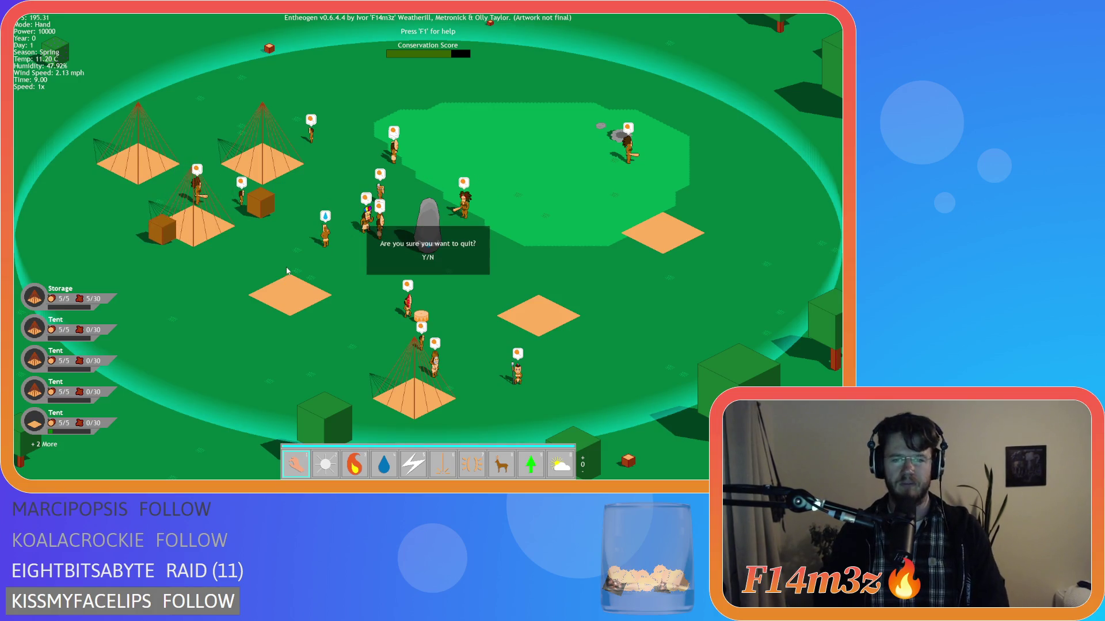
Quit the game, open ob_store from Objects > Construct, then return to the running game.
{"action": "key", "text": "y"}
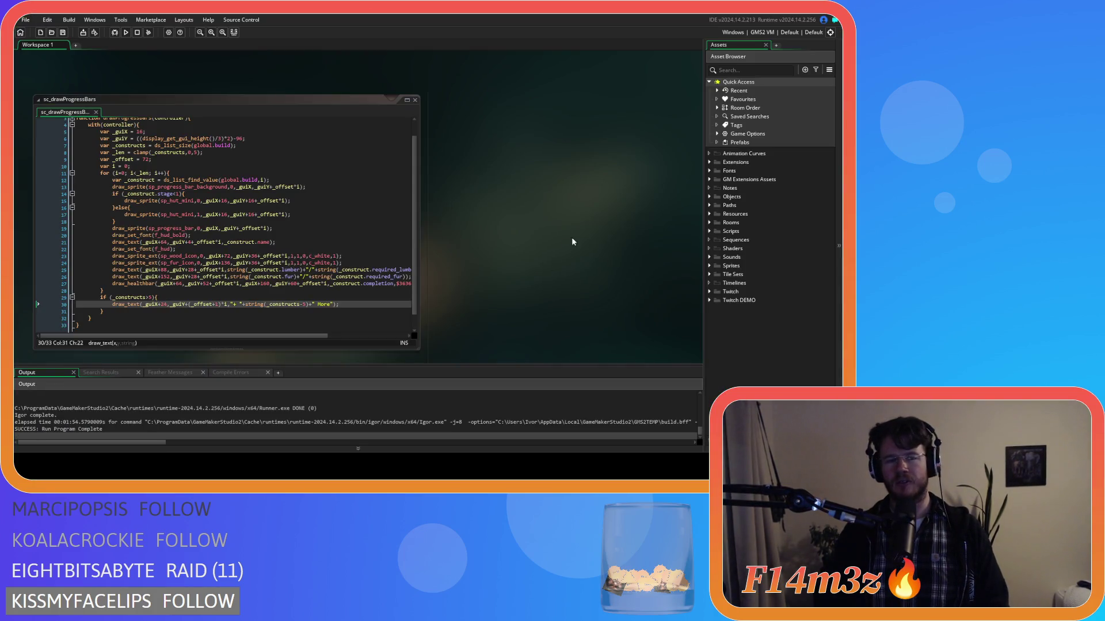
{"action": "left_click", "coordinate": [709, 197]}
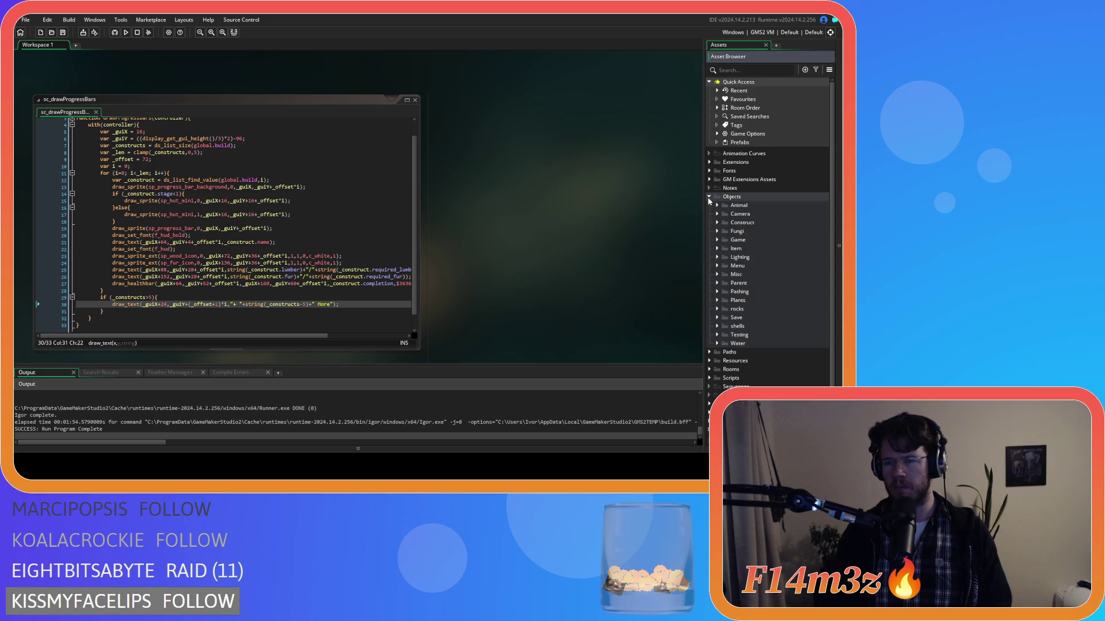
{"action": "left_click", "coordinate": [717, 223]}
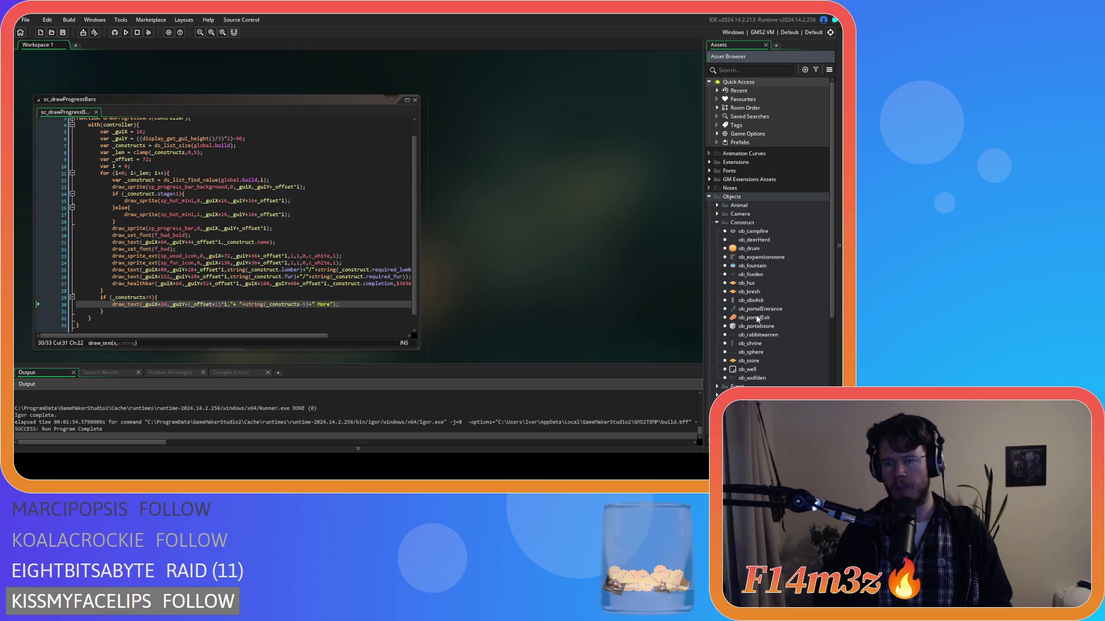
{"action": "scroll", "coordinate": [757, 320], "scroll_direction": "down", "scroll_amount": 1}
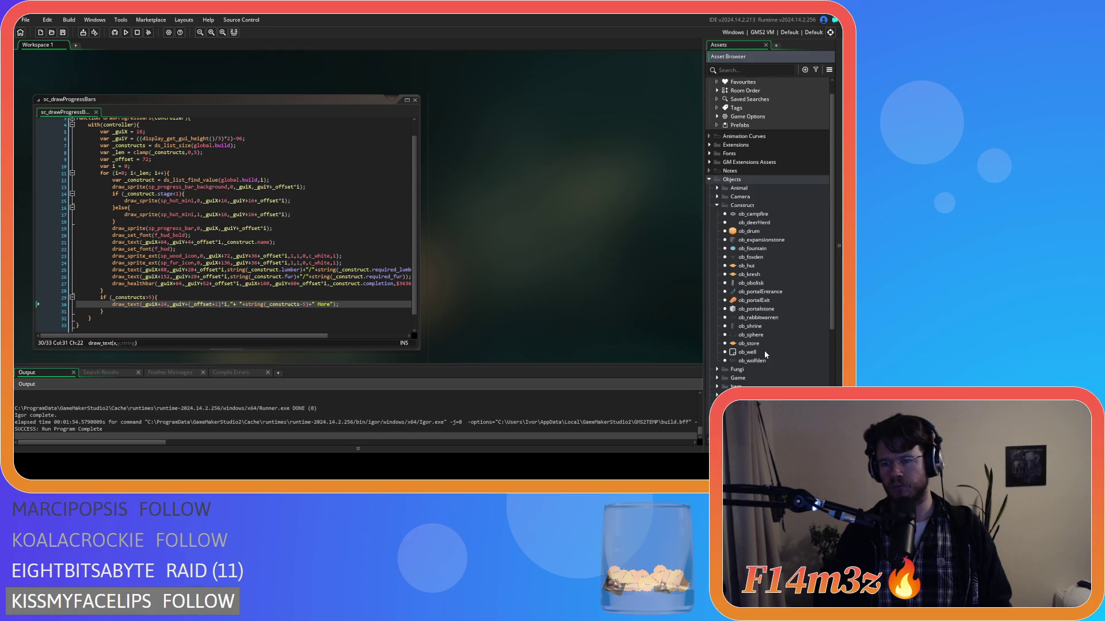
{"action": "double_click", "coordinate": [763, 344]}
{"action": "key", "text": "alt+Tab"}
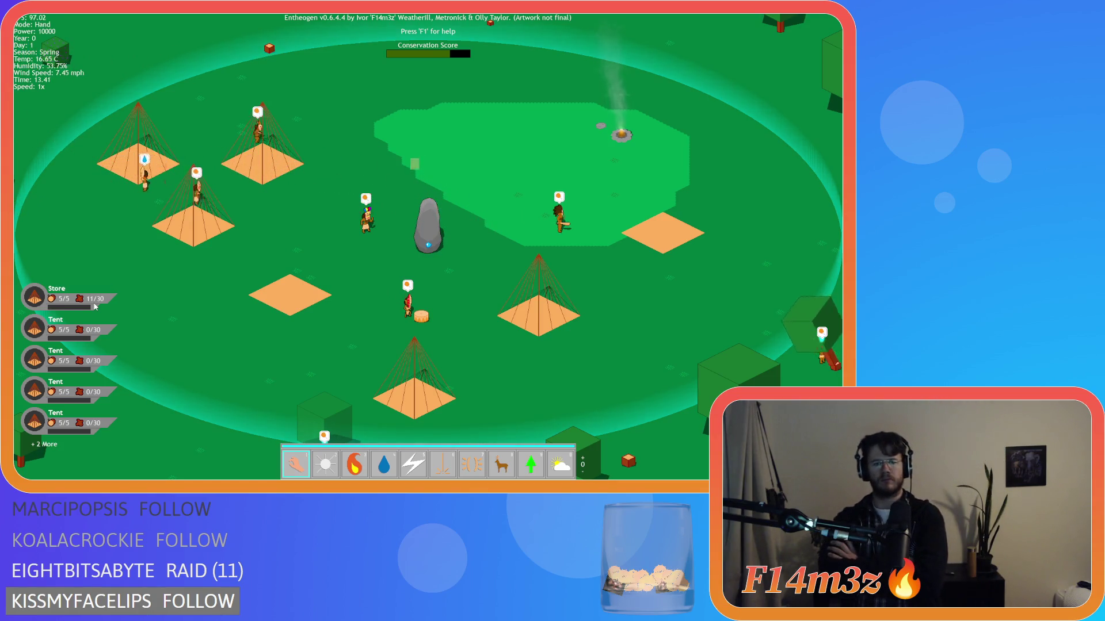
Speed the game up to 8x and switch the weather power to Calm.
{"action": "key", "text": "plus"}
{"action": "key", "text": "plus"}
{"action": "key", "text": "plus"}
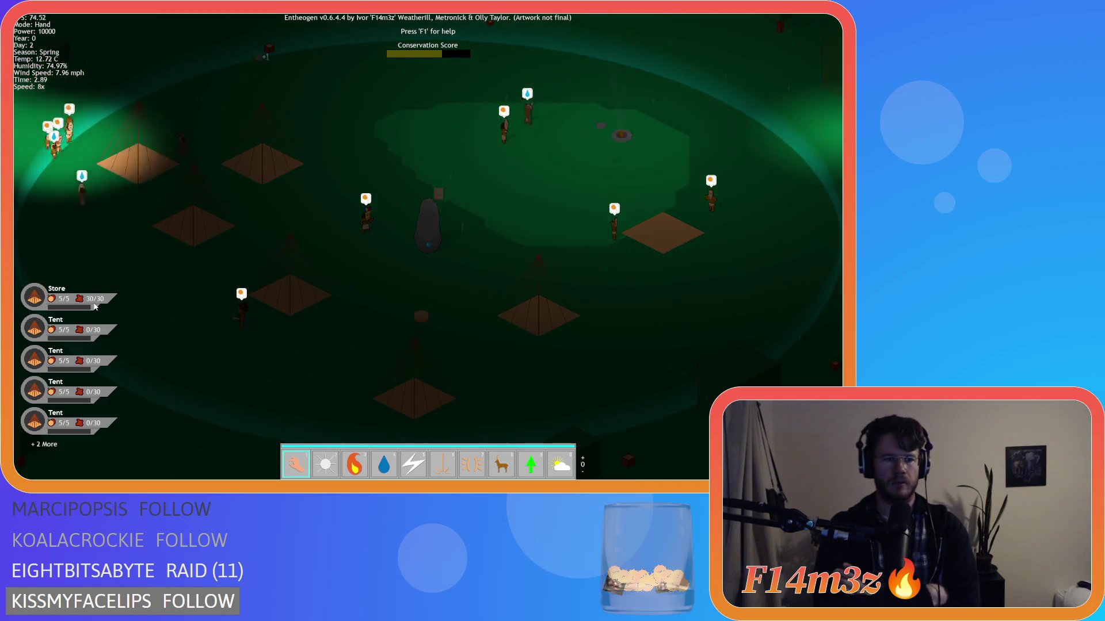
{"action": "key", "text": "0"}
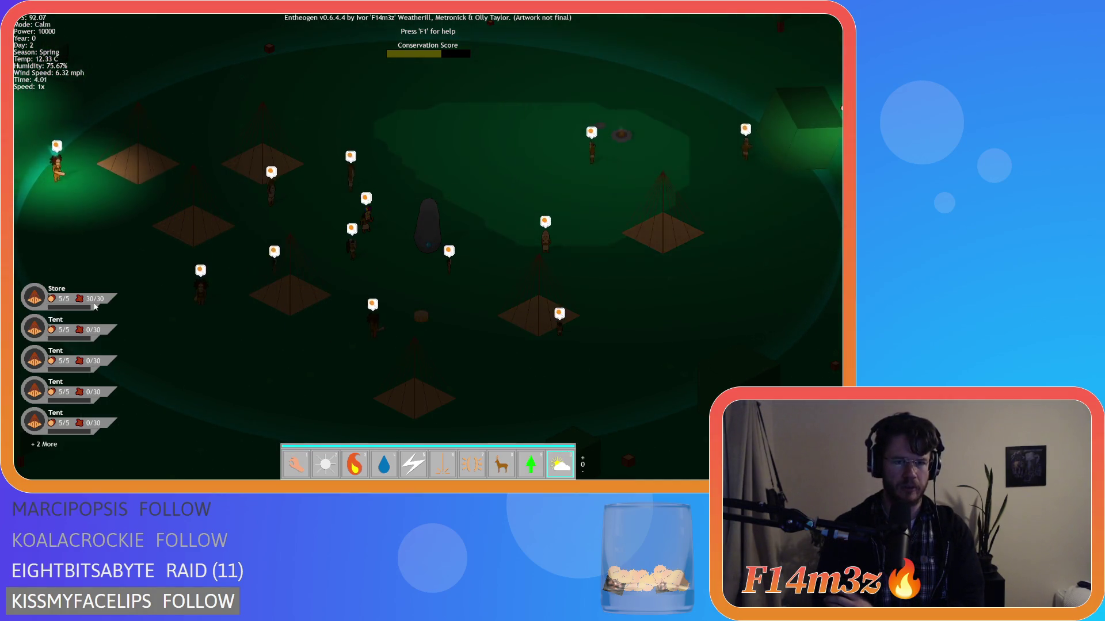
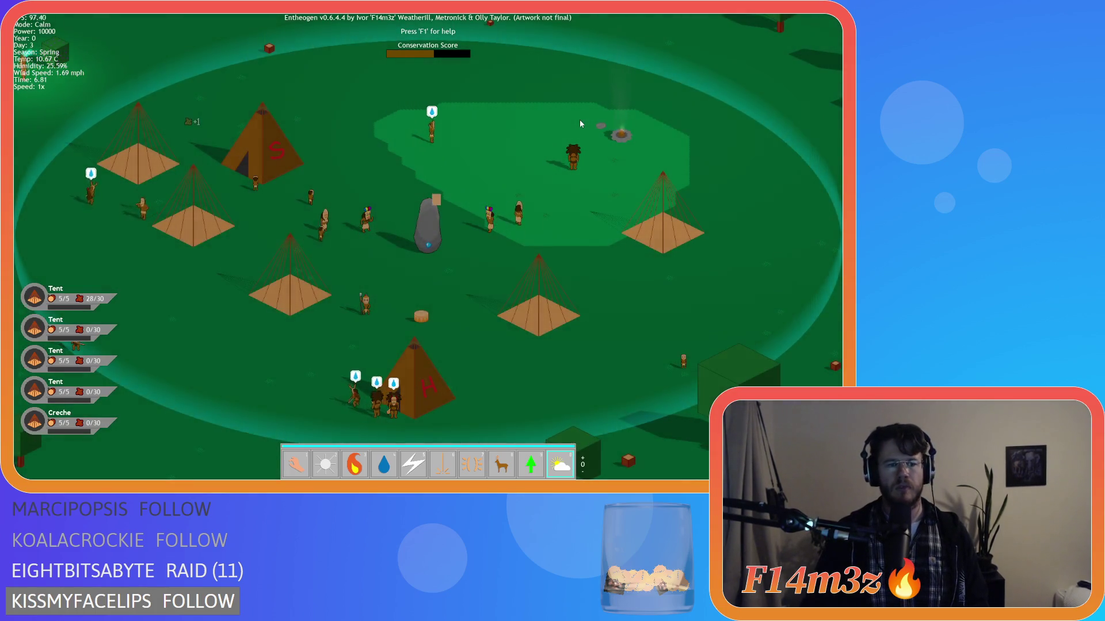
Bring up the Tribe, Build and Inventory panels and pan the map north.
{"action": "key", "text": "t"}
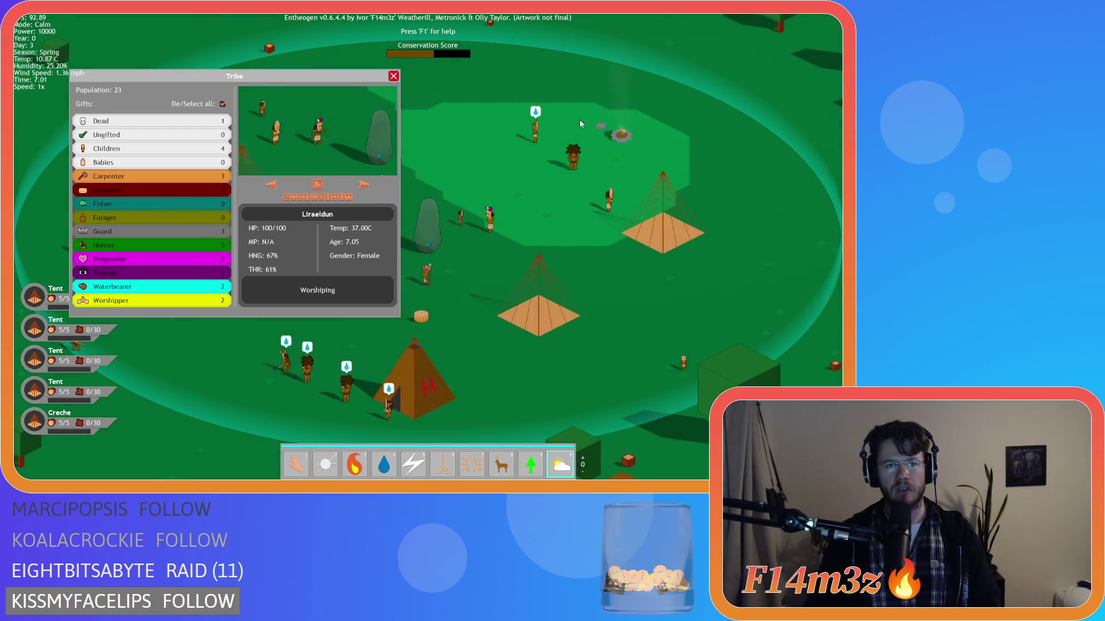
{"action": "key", "text": "b"}
{"action": "key", "text": "i"}
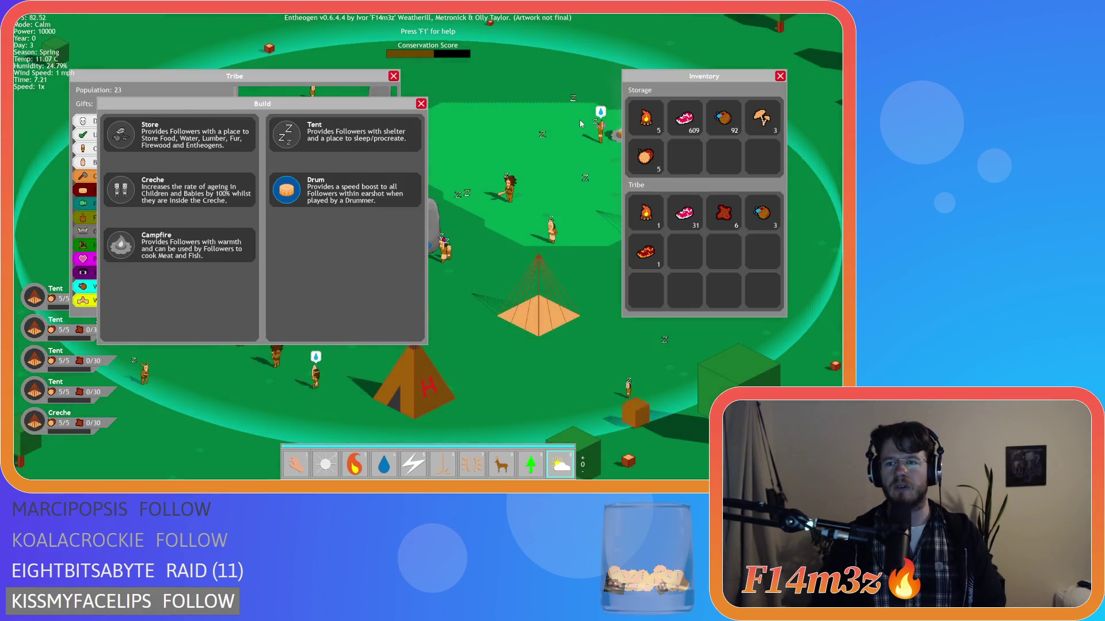
{"action": "key", "text": "w"}
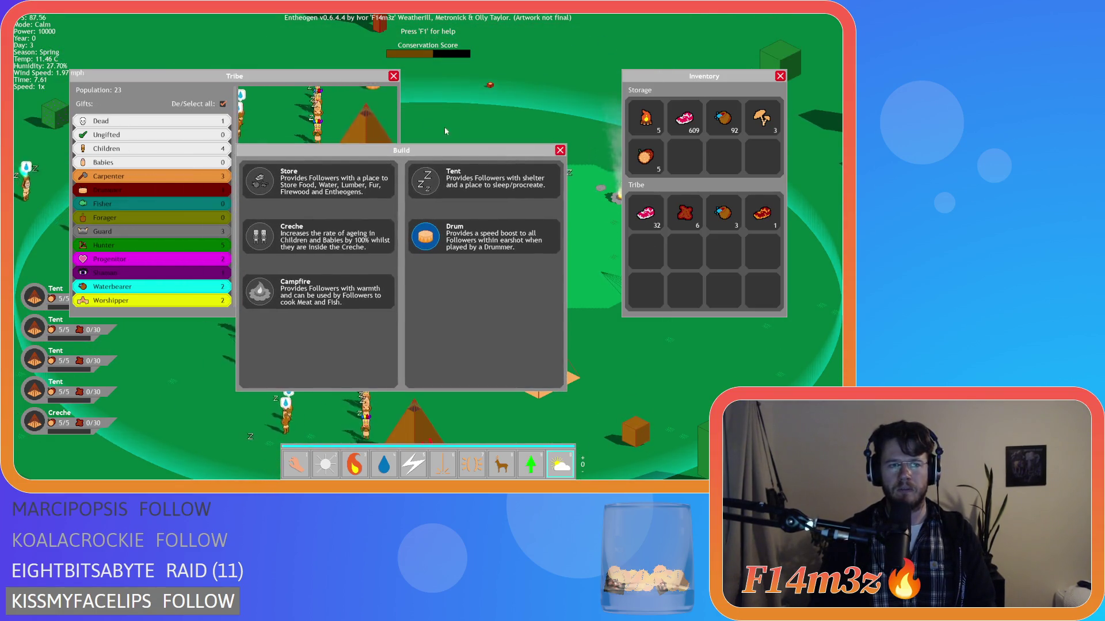
Arrange the Tribe and Build panels side by side over the village map.
{"action": "left_click", "coordinate": [291, 78]}
{"action": "left_click_drag", "start_coordinate": [302, 86], "coordinate": [320, 80]}
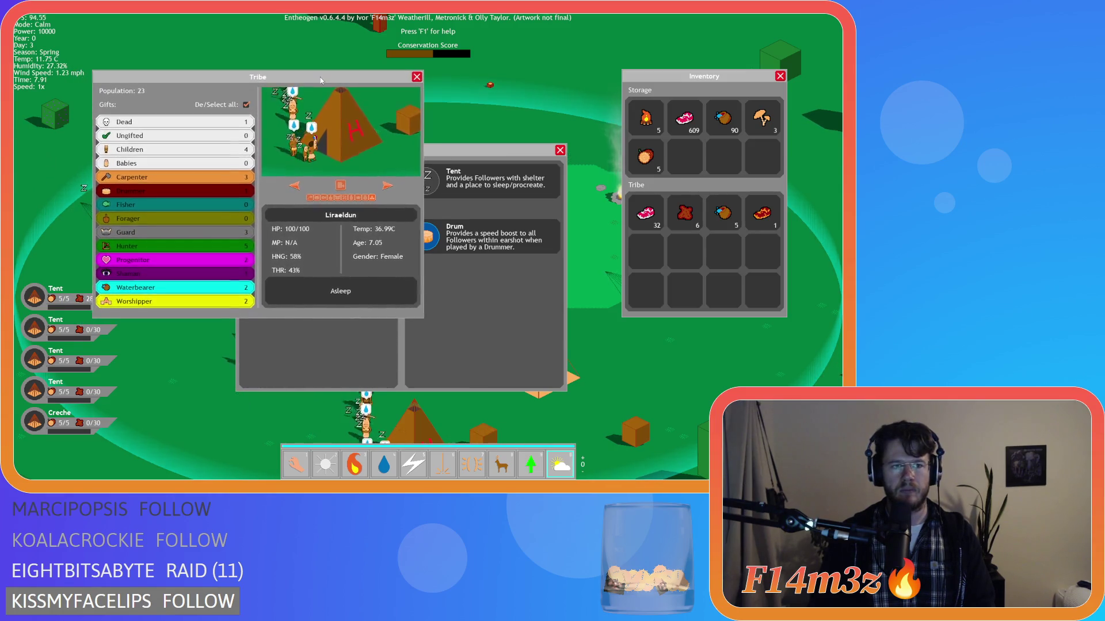
{"action": "left_click", "coordinate": [446, 151]}
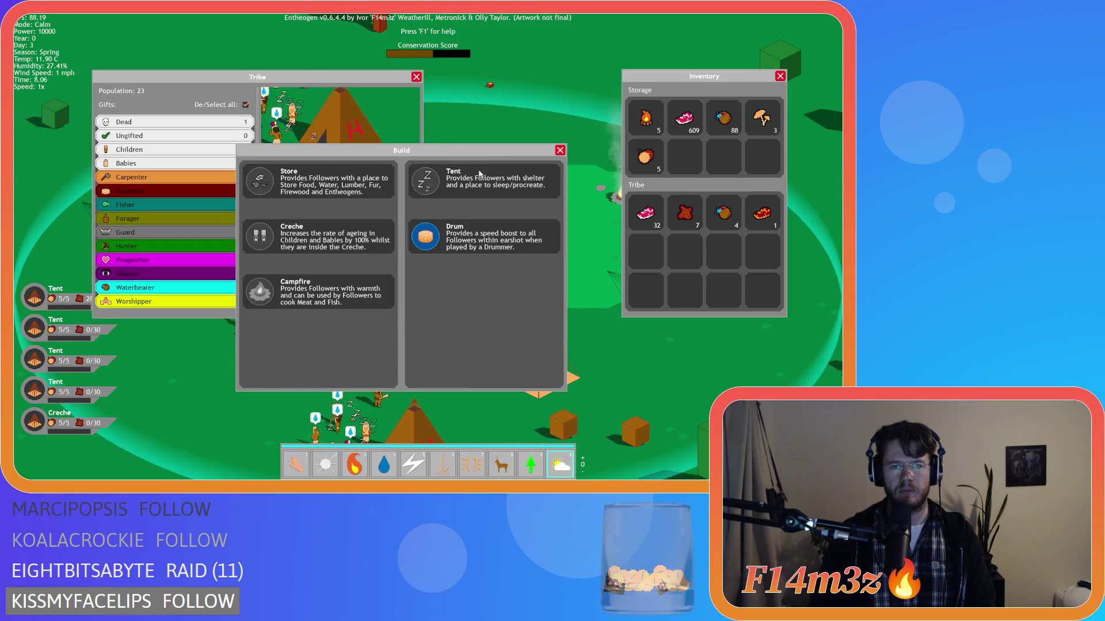
{"action": "left_click", "coordinate": [343, 86]}
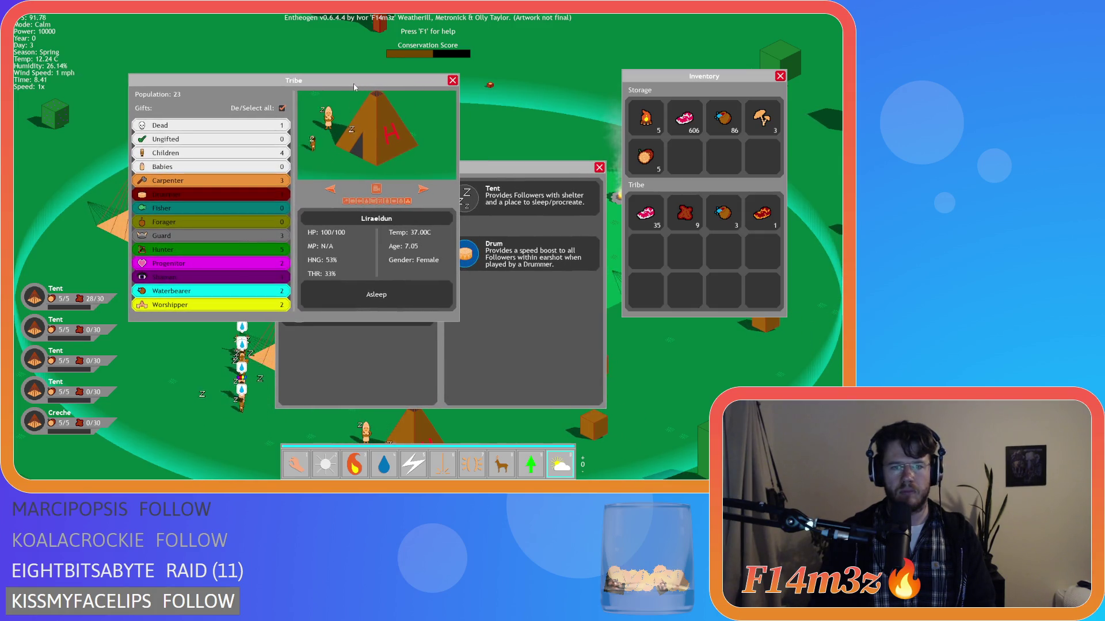
{"action": "left_click", "coordinate": [494, 177]}
{"action": "left_click_drag", "start_coordinate": [494, 177], "coordinate": [489, 176]}
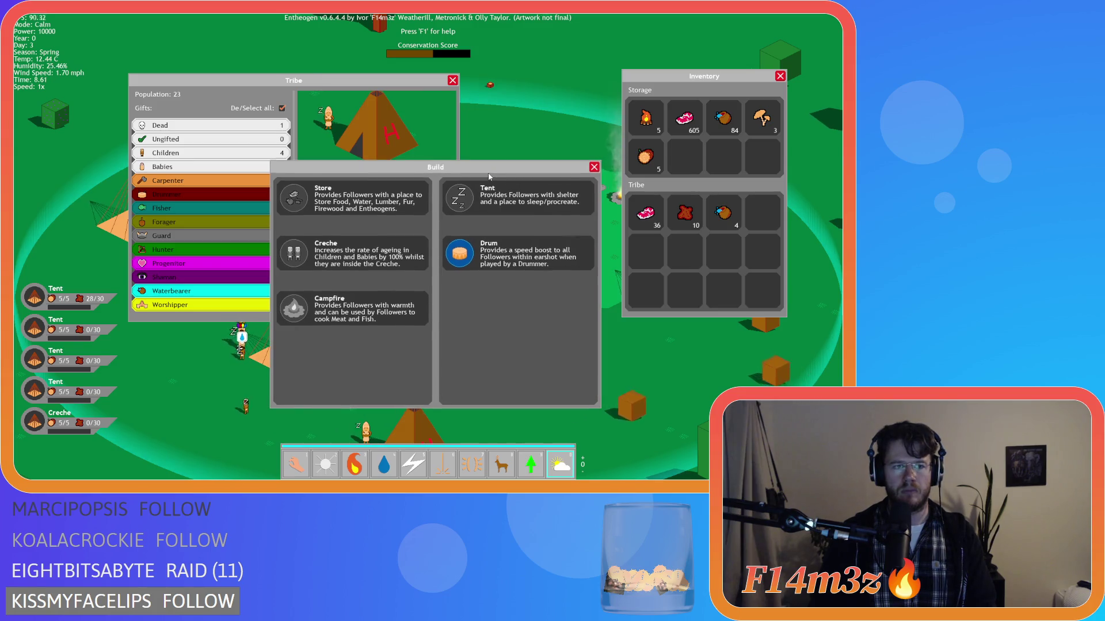
{"action": "left_click", "coordinate": [224, 172]}
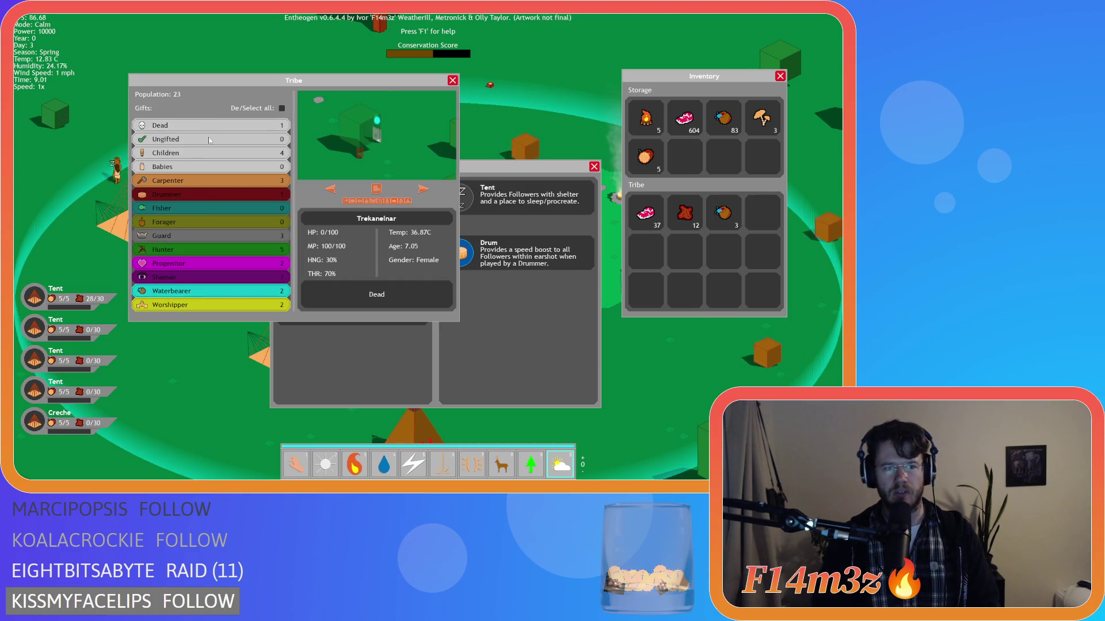
Select all followers for gifts, move the Tribe panel left and the Build panel right.
{"action": "left_click", "coordinate": [281, 108]}
{"action": "left_click", "coordinate": [224, 162]}
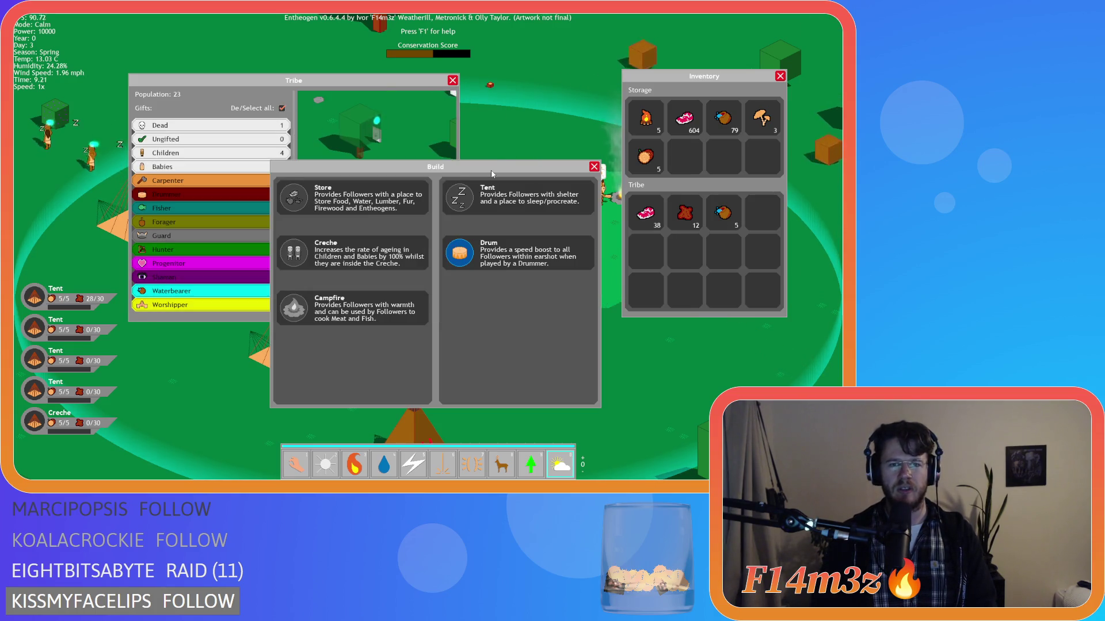
{"action": "left_click", "coordinate": [201, 132]}
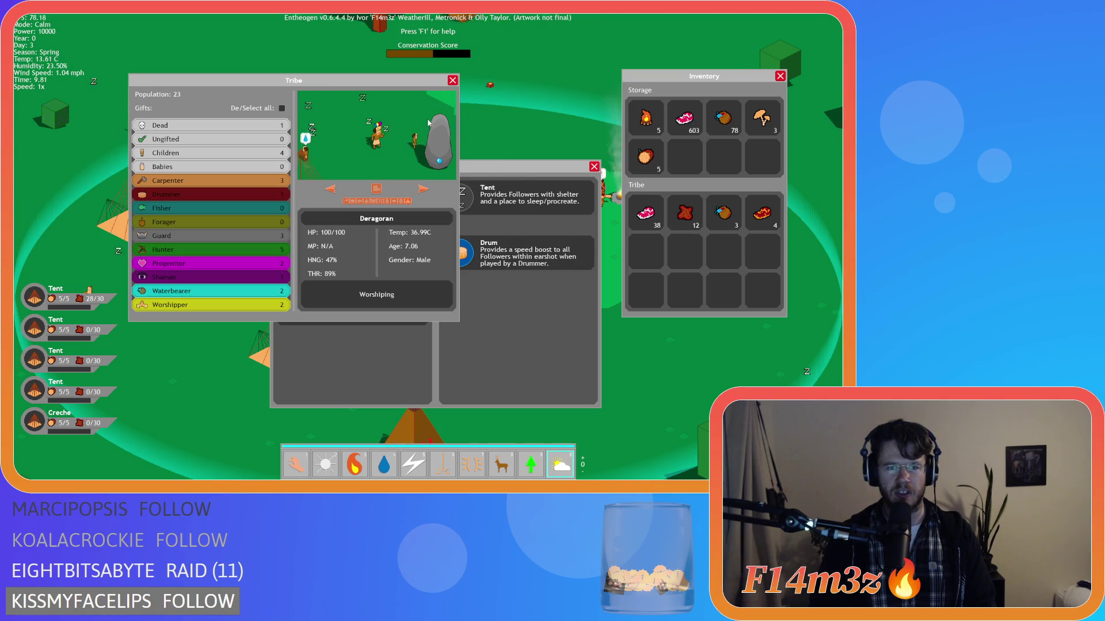
{"action": "left_click_drag", "start_coordinate": [342, 86], "coordinate": [289, 79]}
{"action": "left_click", "coordinate": [463, 183]}
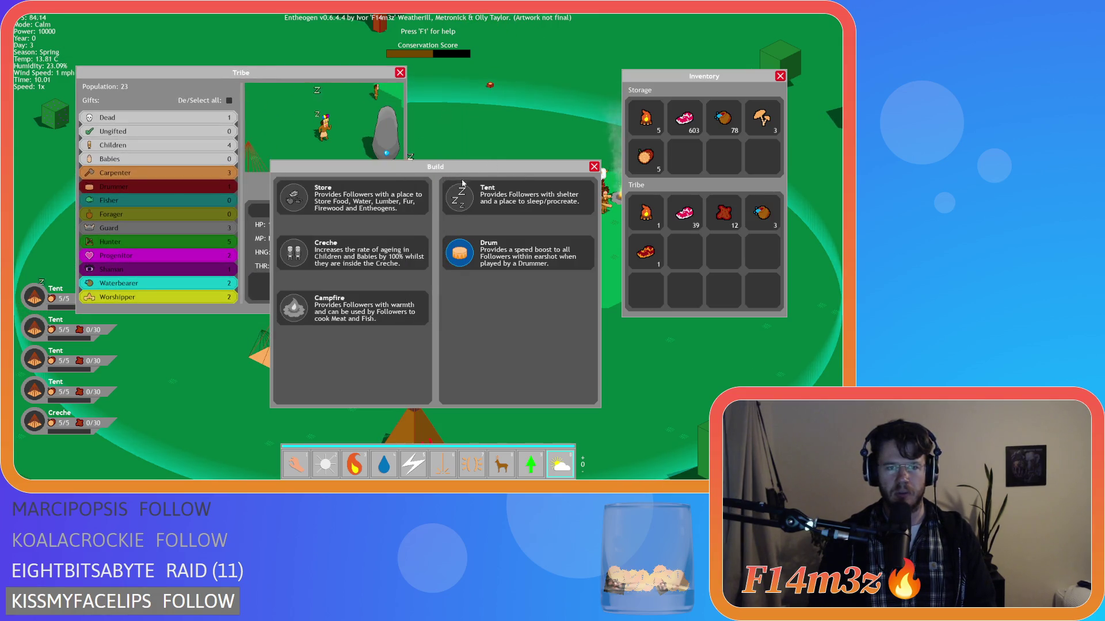
{"action": "left_click_drag", "start_coordinate": [458, 172], "coordinate": [505, 184]}
Cycle through several followers in the Tribe viewer, then select all followers for gifts.
{"action": "left_click", "coordinate": [278, 181]}
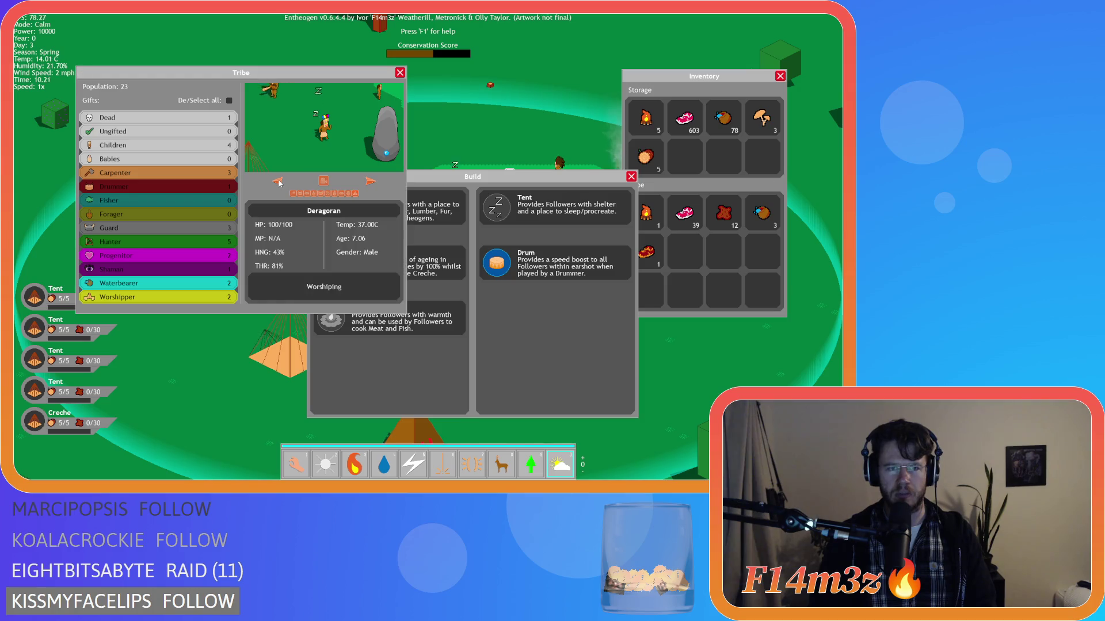
{"action": "left_click", "coordinate": [278, 182]}
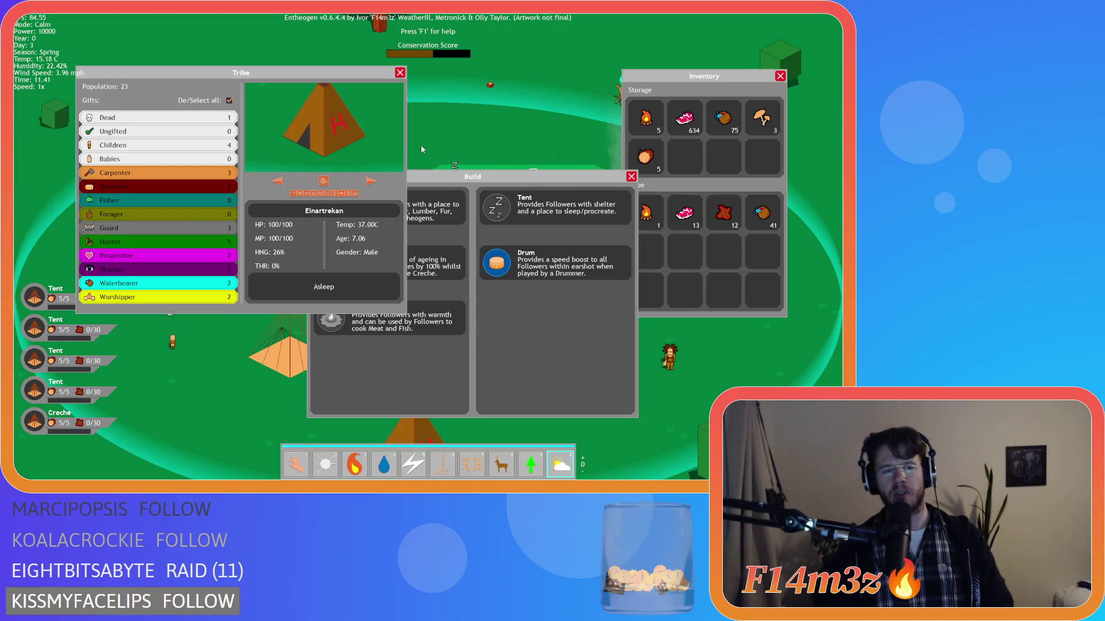
{"action": "left_click", "coordinate": [485, 182]}
{"action": "left_click", "coordinate": [163, 186]}
{"action": "left_click", "coordinate": [190, 295]}
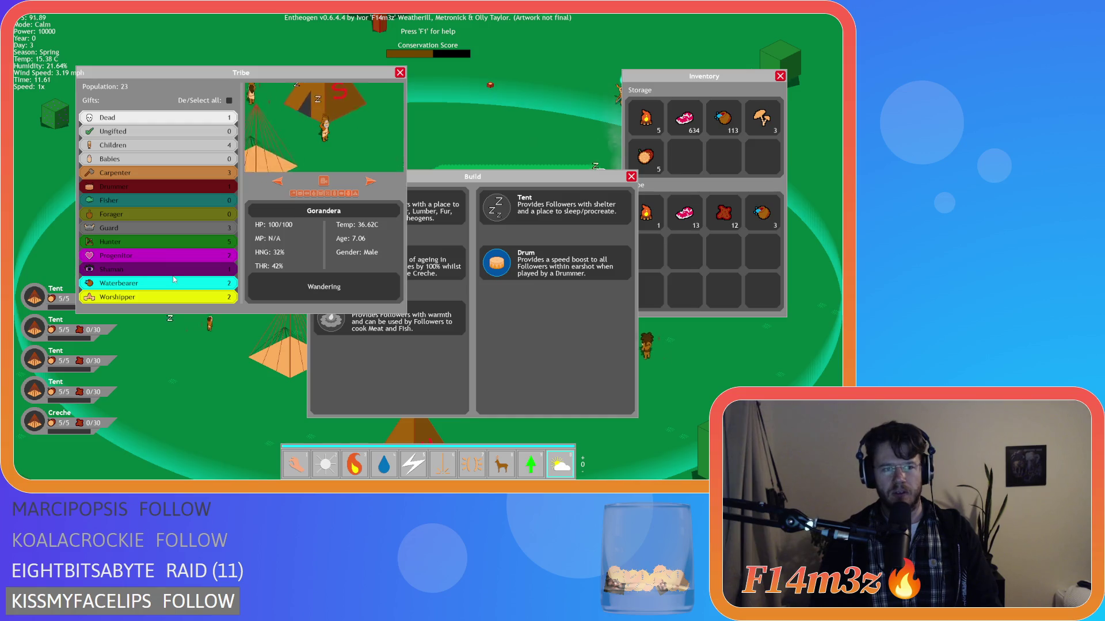
{"action": "left_click", "coordinate": [232, 103]}
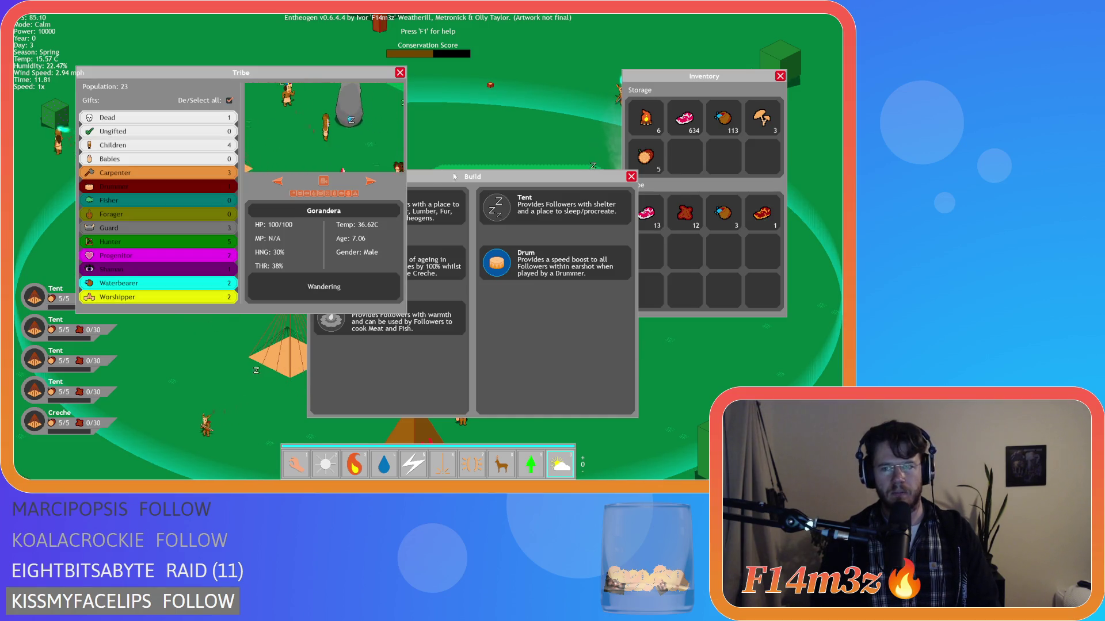
Move the Build panel up-left and the Tribe panel to the right.
{"action": "left_click", "coordinate": [541, 183]}
{"action": "left_click_drag", "start_coordinate": [541, 183], "coordinate": [495, 176]}
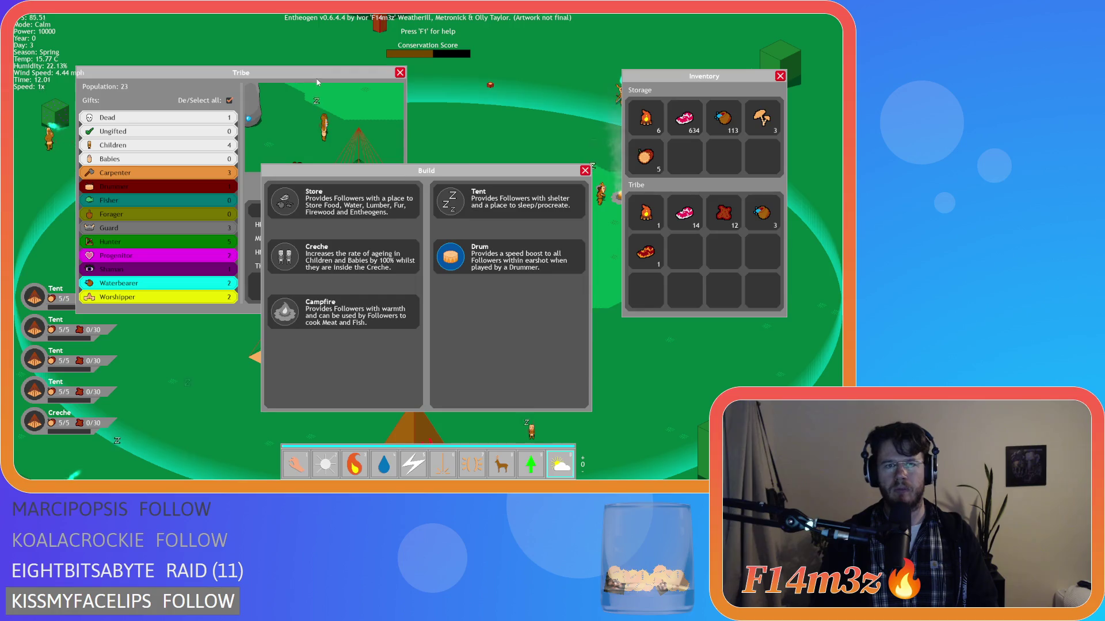
{"action": "left_click", "coordinate": [341, 78]}
{"action": "left_click_drag", "start_coordinate": [341, 79], "coordinate": [391, 82]}
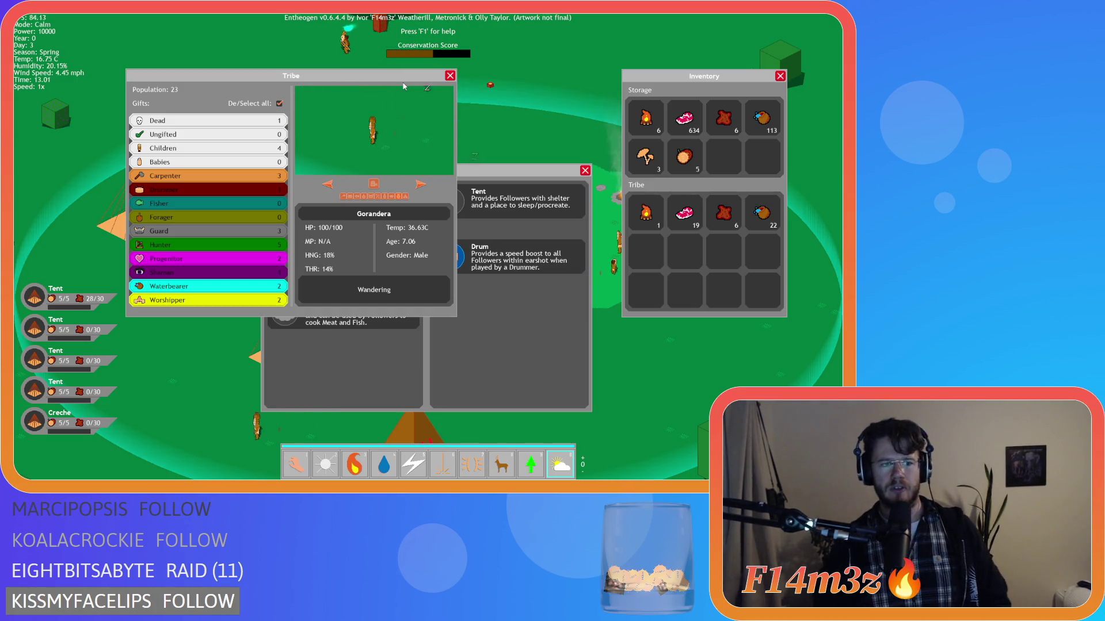
Shift the Build panel around, then close the Build and Tribe panels, leaving only Inventory open.
{"action": "mouse_move", "coordinate": [501, 171]}
{"action": "left_mouse_down"}
{"action": "mouse_move", "coordinate": [488, 165]}
{"action": "mouse_move", "coordinate": [525, 218]}
{"action": "mouse_move", "coordinate": [519, 235]}
{"action": "mouse_move", "coordinate": [561, 230]}
{"action": "mouse_move", "coordinate": [505, 142]}
{"action": "mouse_move", "coordinate": [487, 175]}
{"action": "left_mouse_up"}
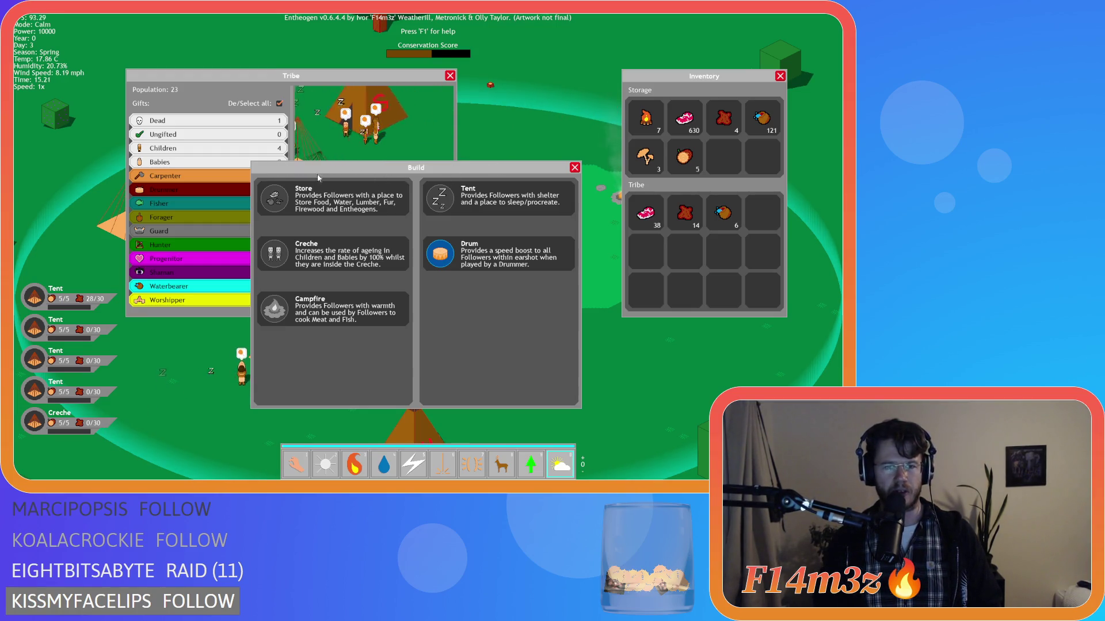
{"action": "mouse_move", "coordinate": [264, 183]}
{"action": "left_mouse_down"}
{"action": "mouse_move", "coordinate": [126, 247]}
{"action": "mouse_move", "coordinate": [130, 210]}
{"action": "mouse_move", "coordinate": [235, 187]}
{"action": "mouse_move", "coordinate": [169, 261]}
{"action": "mouse_move", "coordinate": [69, 244]}
{"action": "mouse_move", "coordinate": [242, 154]}
{"action": "mouse_move", "coordinate": [271, 116]}
{"action": "left_mouse_up"}
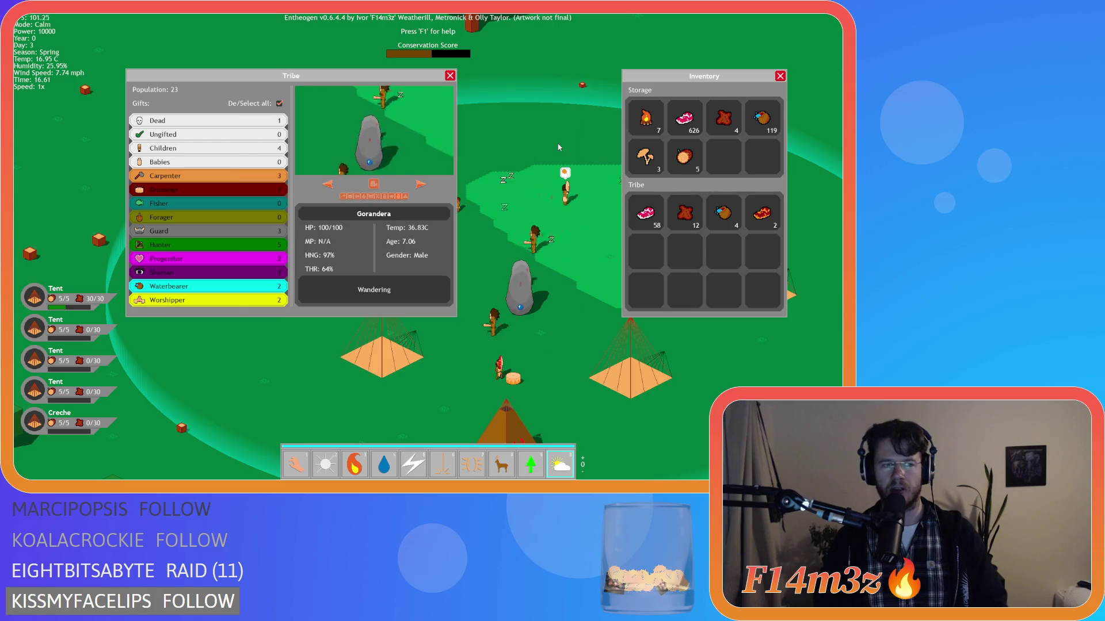
{"action": "key", "text": "b"}
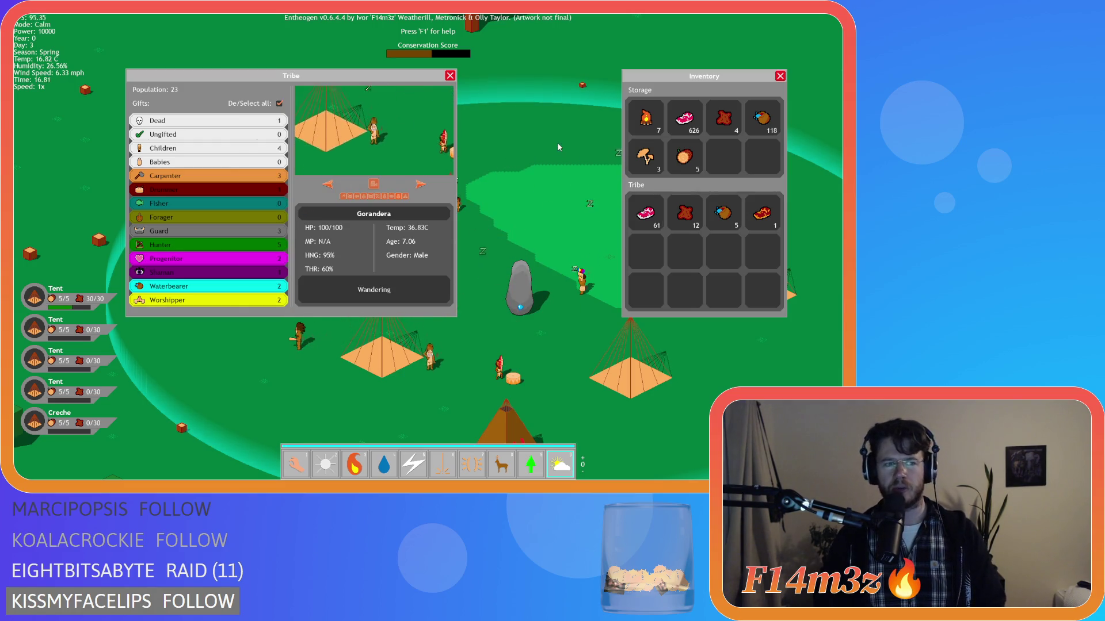
{"action": "key", "text": "d"}
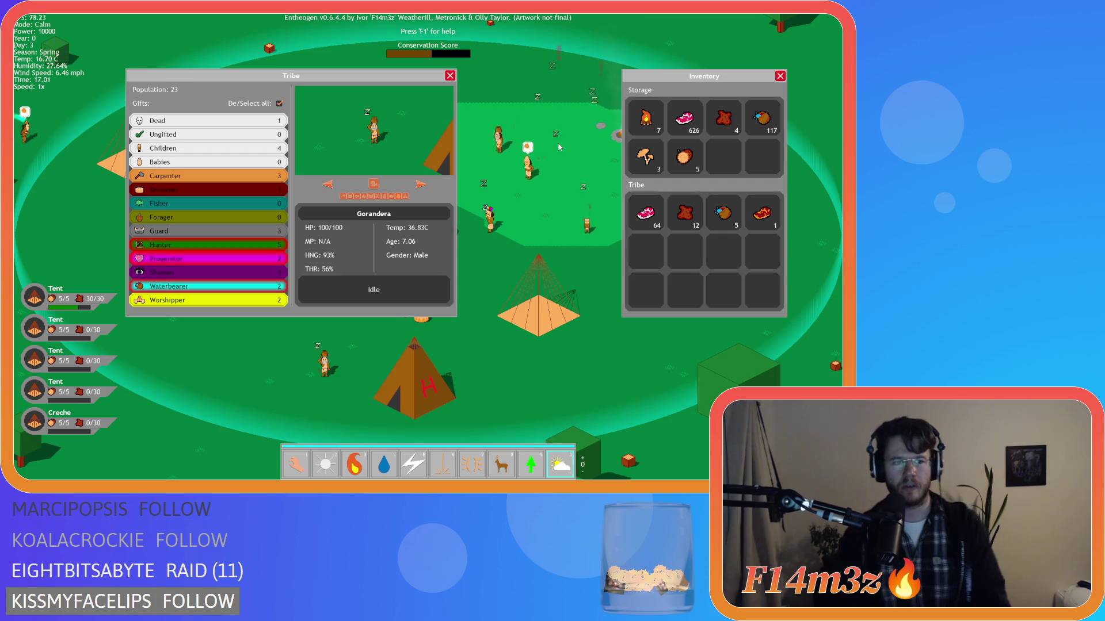
{"action": "key", "text": "t"}
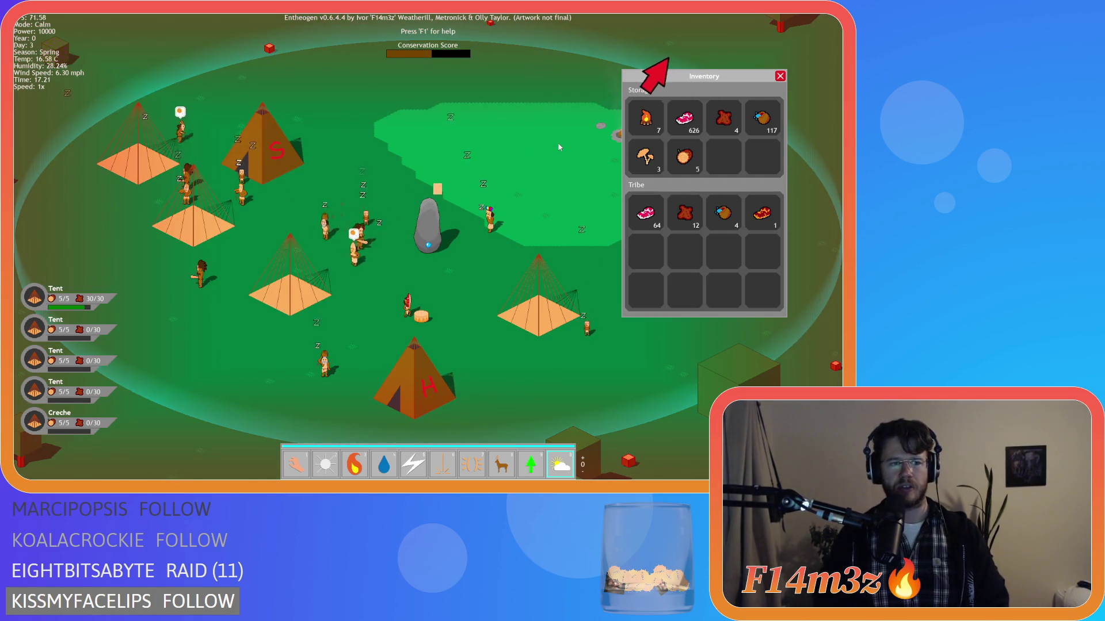
{"action": "key", "text": "i"}
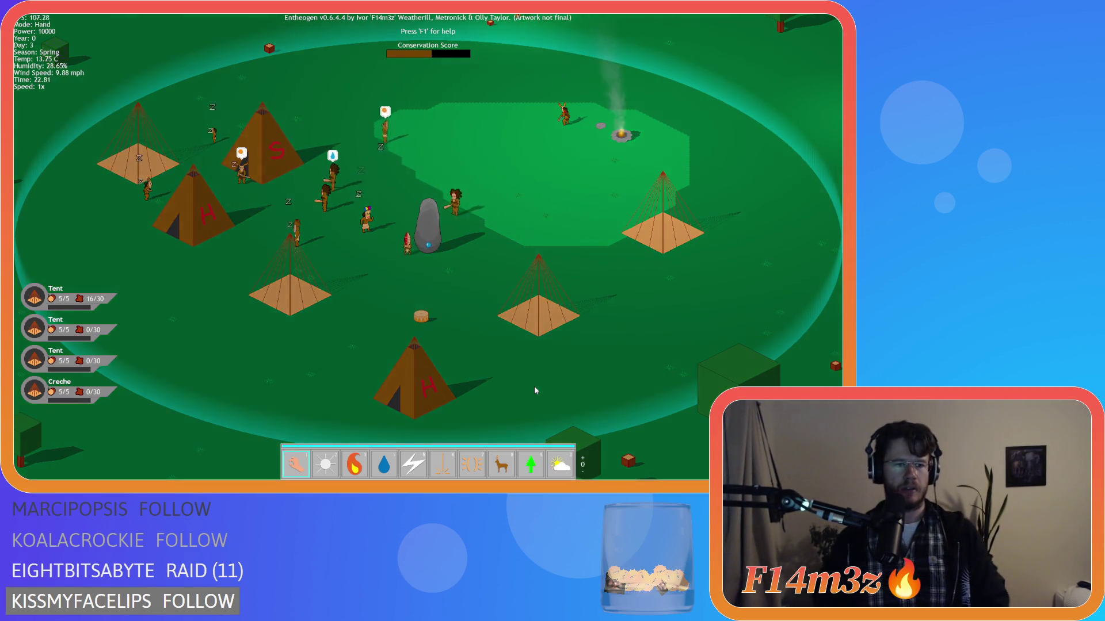
Ask the running game to quit with Escape.
{"action": "key", "text": "Escape"}
Confirm quitting the game and close all open workspace windows.
{"action": "key", "text": "y"}
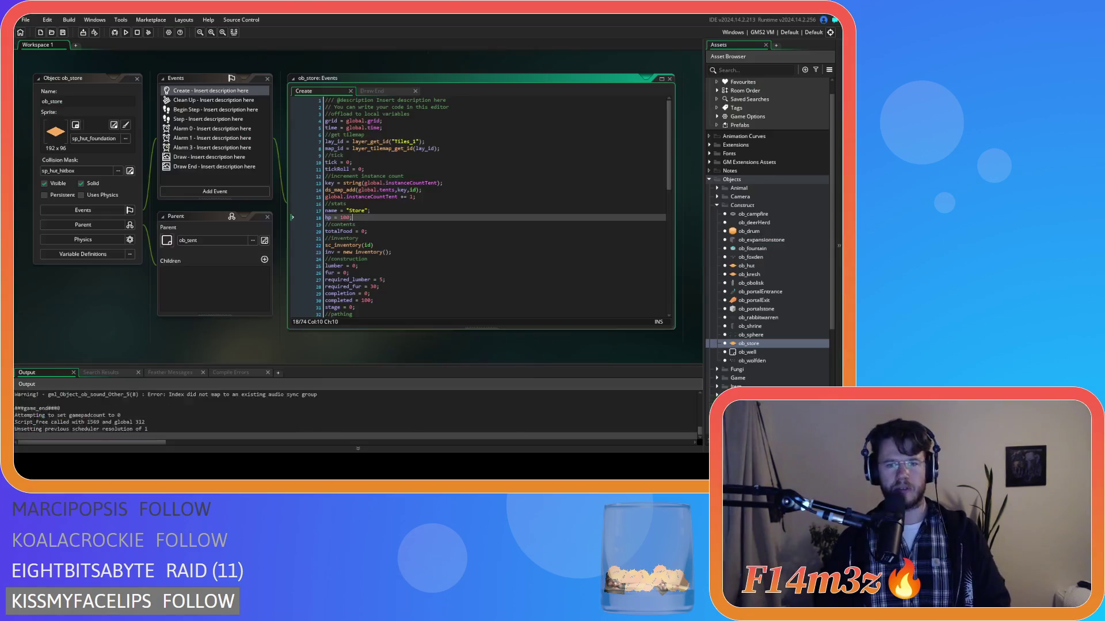
{"action": "right_click", "coordinate": [92, 353]}
{"action": "mouse_move", "coordinate": [112, 364]}
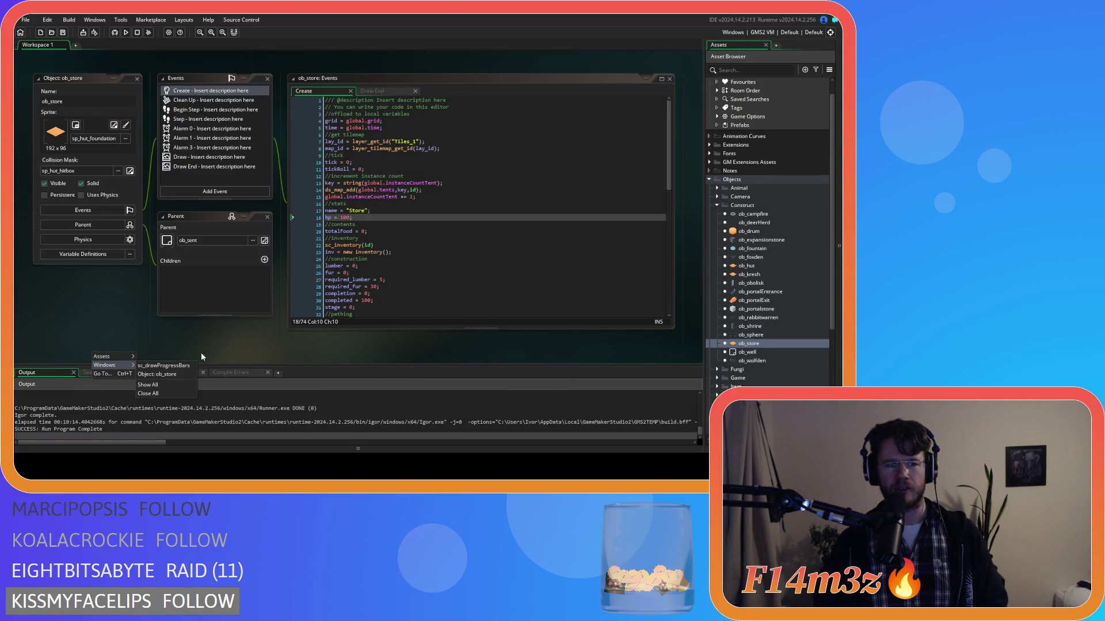
{"action": "left_click", "coordinate": [148, 393]}
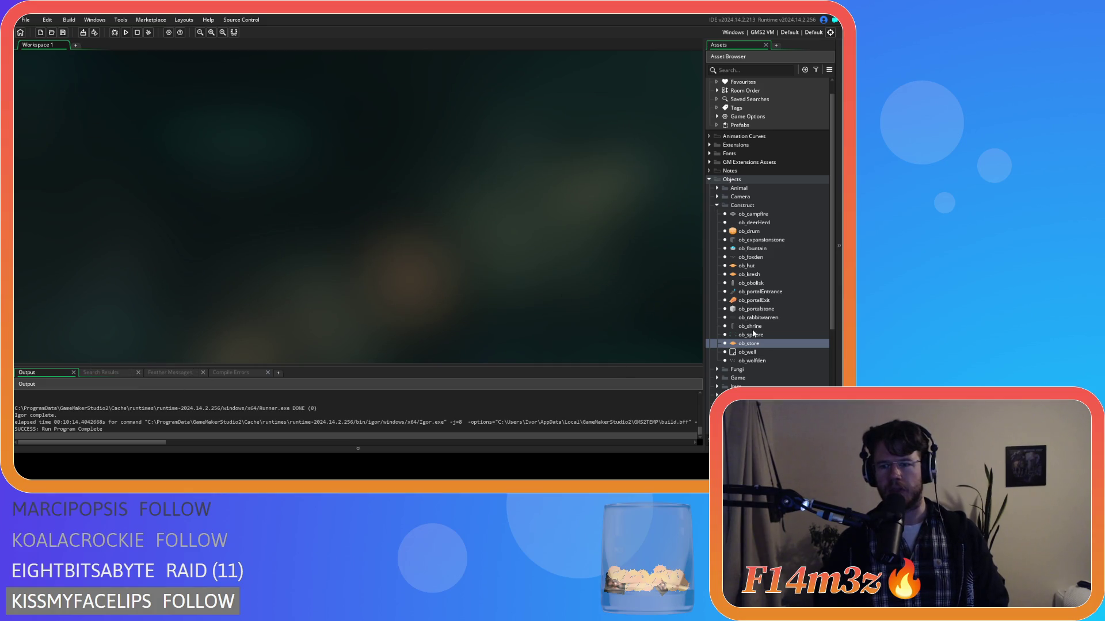
Open the sp_hotbar sprite from UI > Hotbar and inspect its strip image in the editor.
{"action": "left_click", "coordinate": [716, 205]}
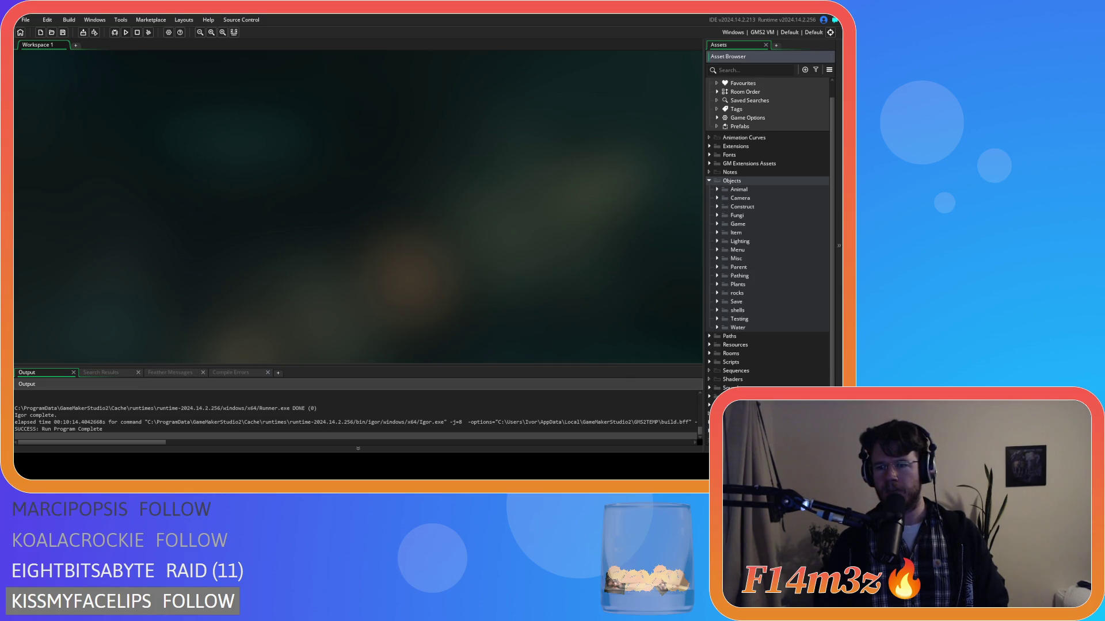
{"action": "left_click", "coordinate": [709, 396]}
{"action": "scroll", "coordinate": [721, 376], "scroll_direction": "down", "scroll_amount": 5}
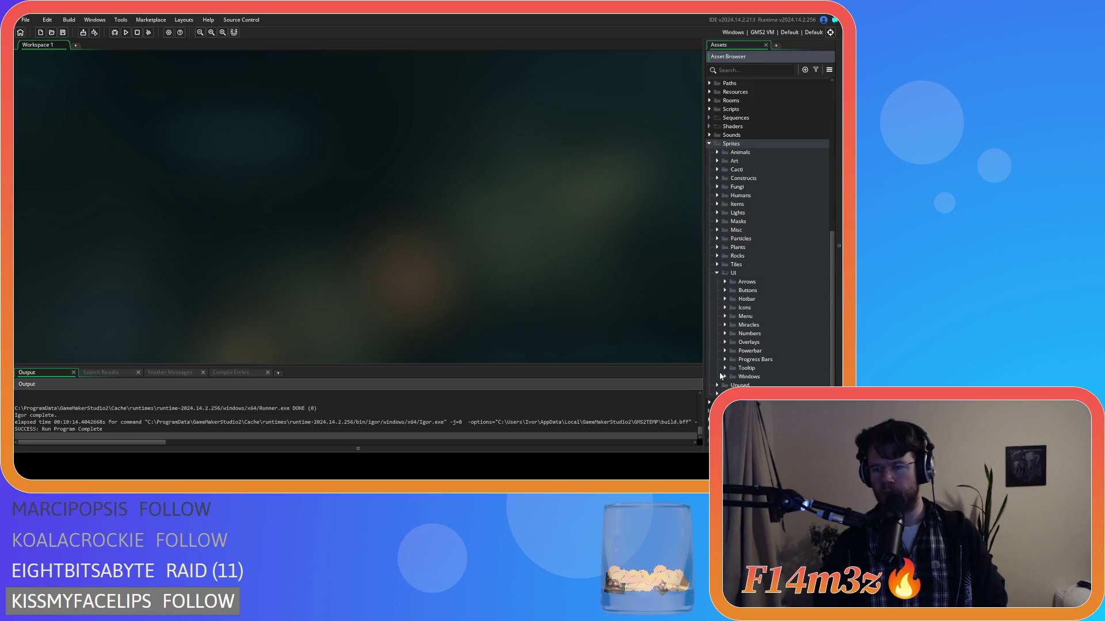
{"action": "left_click", "coordinate": [725, 299]}
{"action": "double_click", "coordinate": [757, 324]}
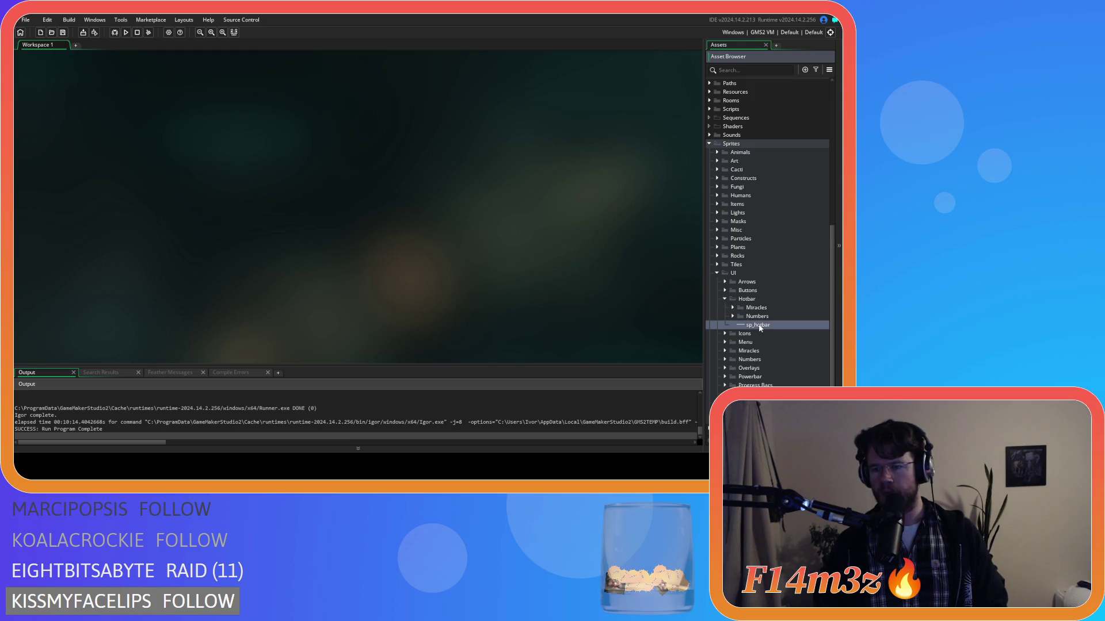
{"action": "left_click", "coordinate": [122, 124]}
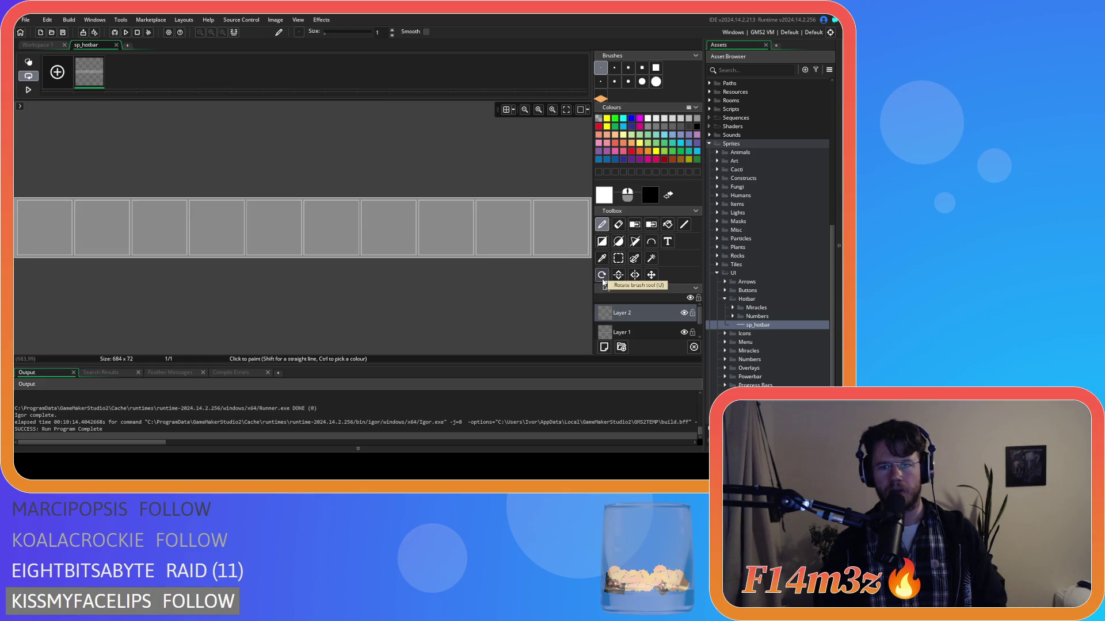
{"action": "left_click", "coordinate": [601, 259]}
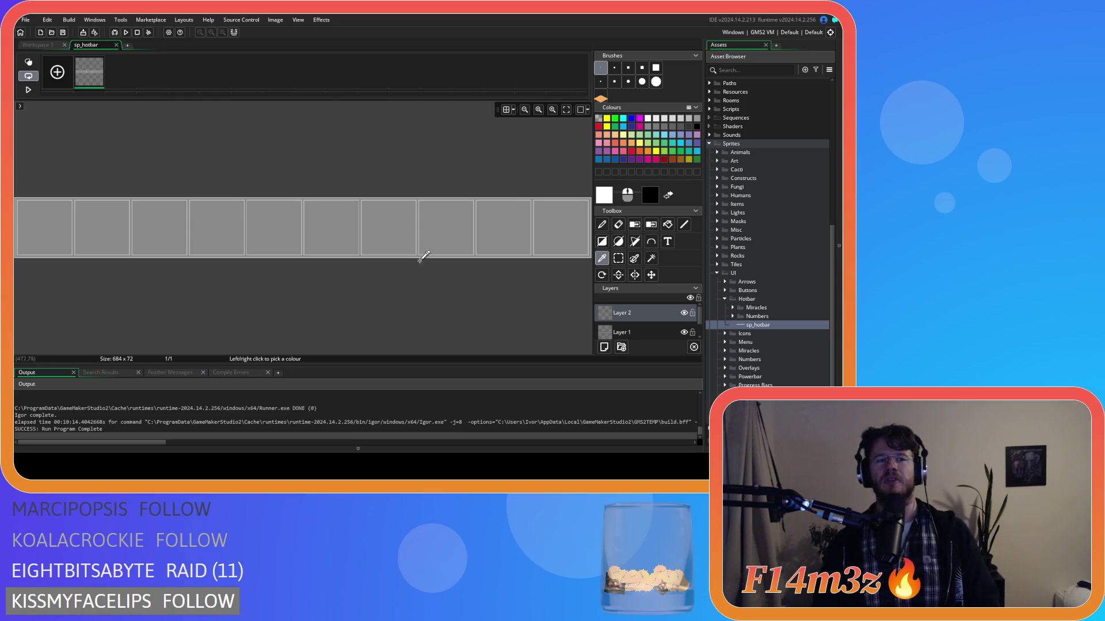
{"action": "left_click", "coordinate": [115, 44]}
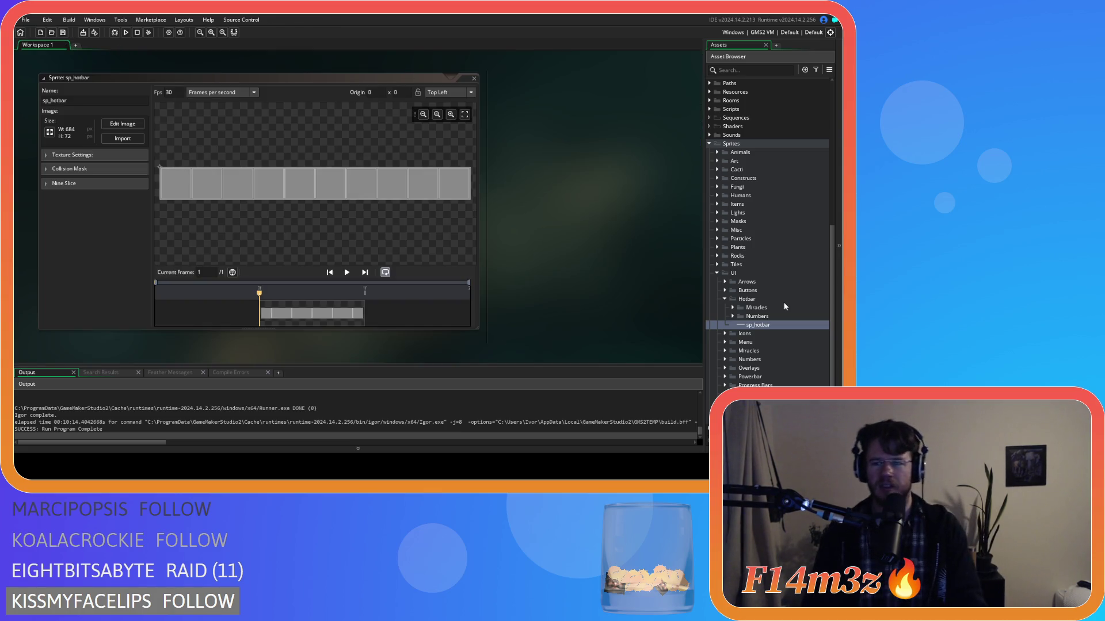
{"action": "left_click", "coordinate": [732, 307]}
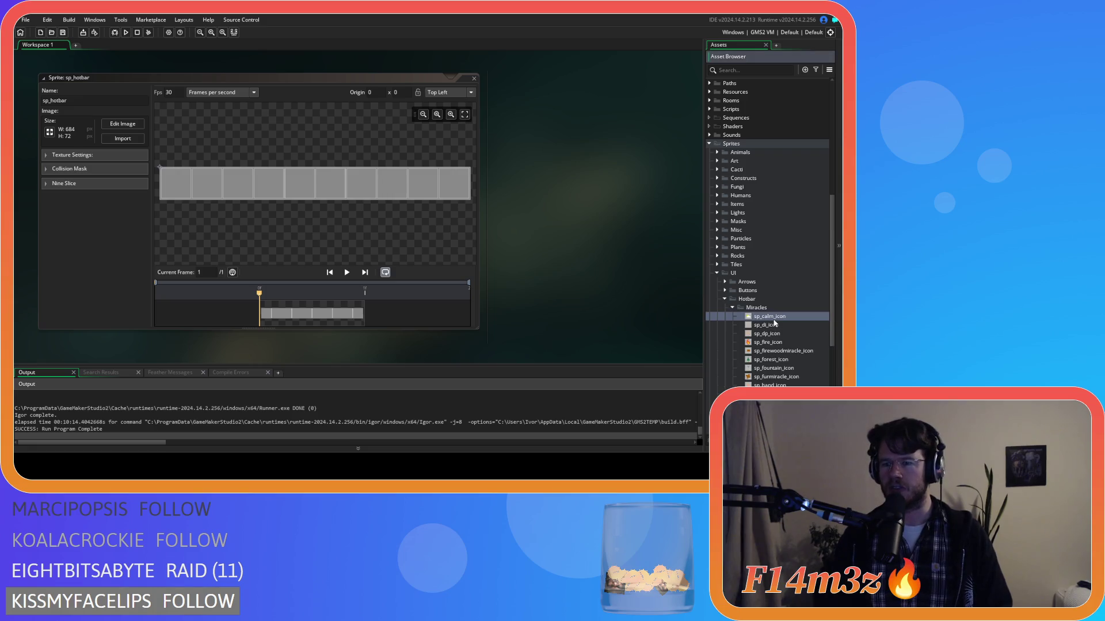
Sample the light grey from sp_calm_icon's background, then close its windows and collapse the UI folders.
{"action": "double_click", "coordinate": [768, 316]}
{"action": "left_click", "coordinate": [122, 125]}
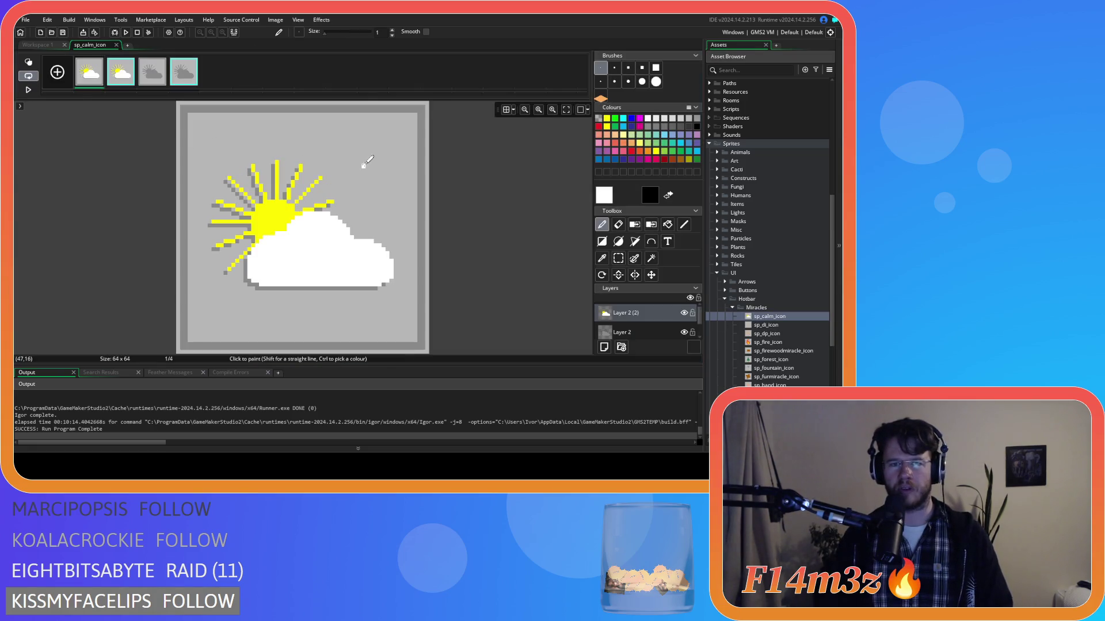
{"action": "left_click", "coordinate": [352, 149]}
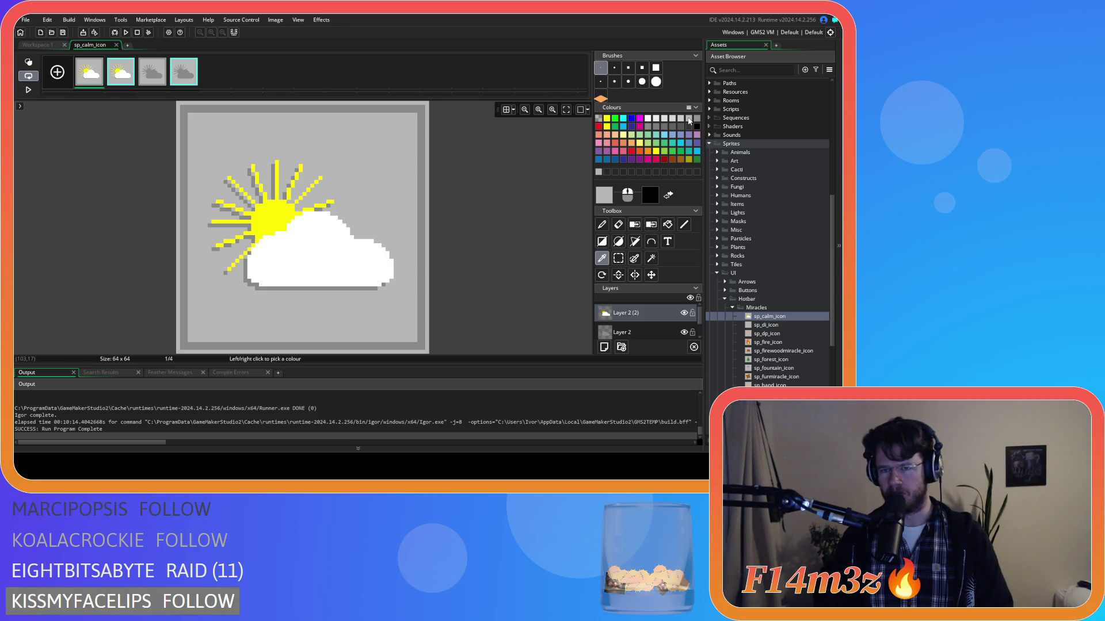
{"action": "left_click", "coordinate": [115, 45]}
{"action": "left_click", "coordinate": [474, 79]}
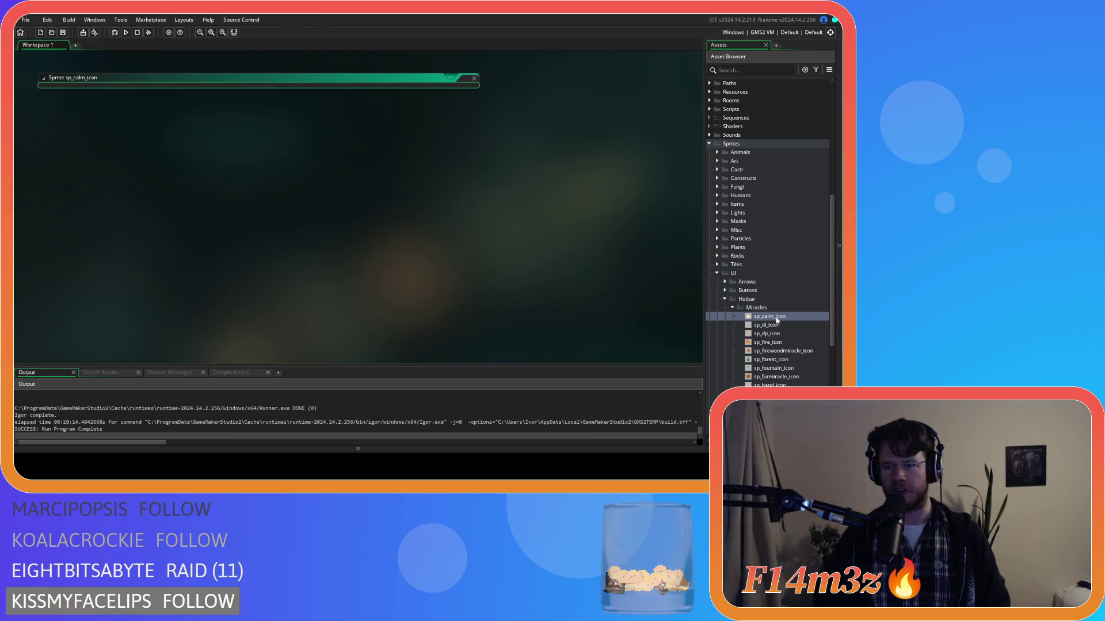
{"action": "left_click", "coordinate": [725, 299]}
{"action": "left_click", "coordinate": [717, 274]}
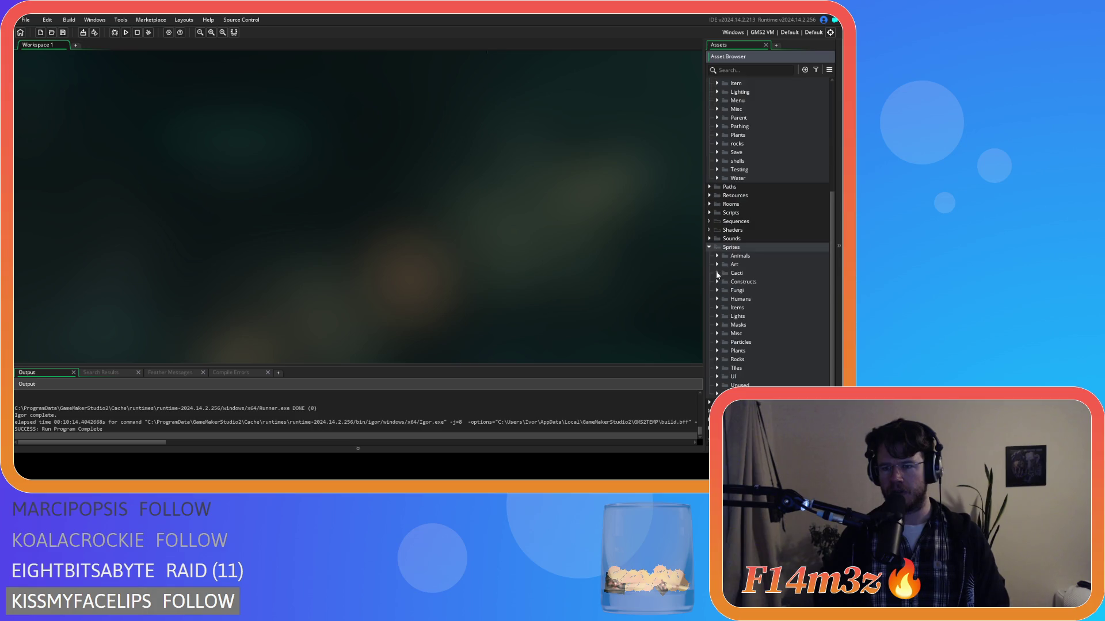
Open sp_progress_bar's image and try a light-grey bucket fill, undoing the first attempt.
{"action": "left_click", "coordinate": [717, 377]}
{"action": "scroll", "coordinate": [720, 368], "scroll_direction": "down", "scroll_amount": 3}
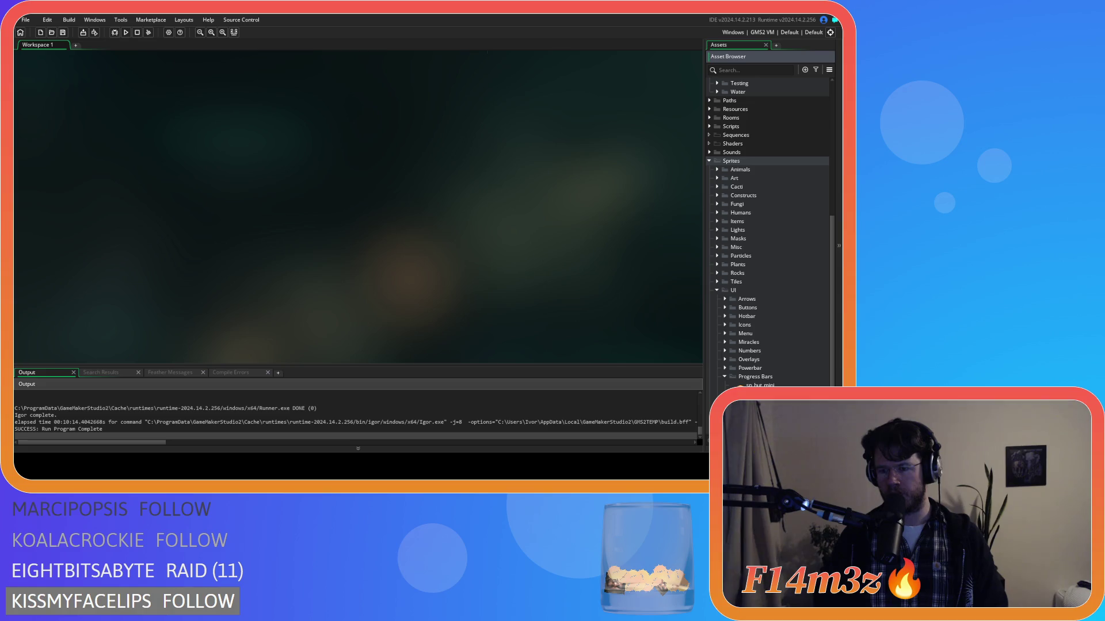
{"action": "double_click", "coordinate": [748, 394]}
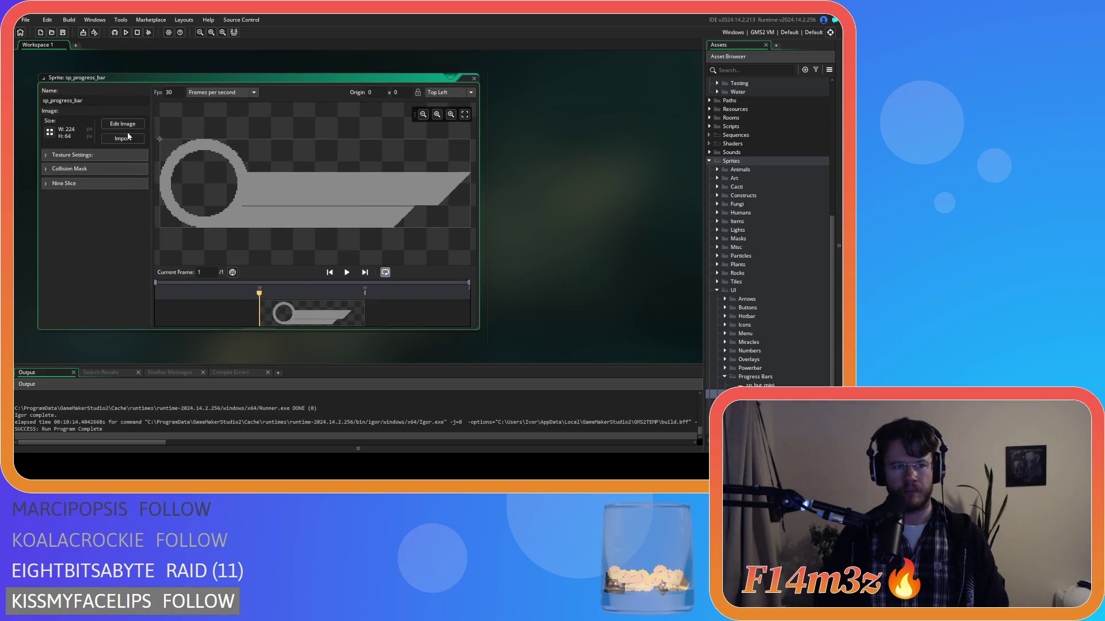
{"action": "left_click", "coordinate": [129, 124]}
{"action": "left_click", "coordinate": [688, 121]}
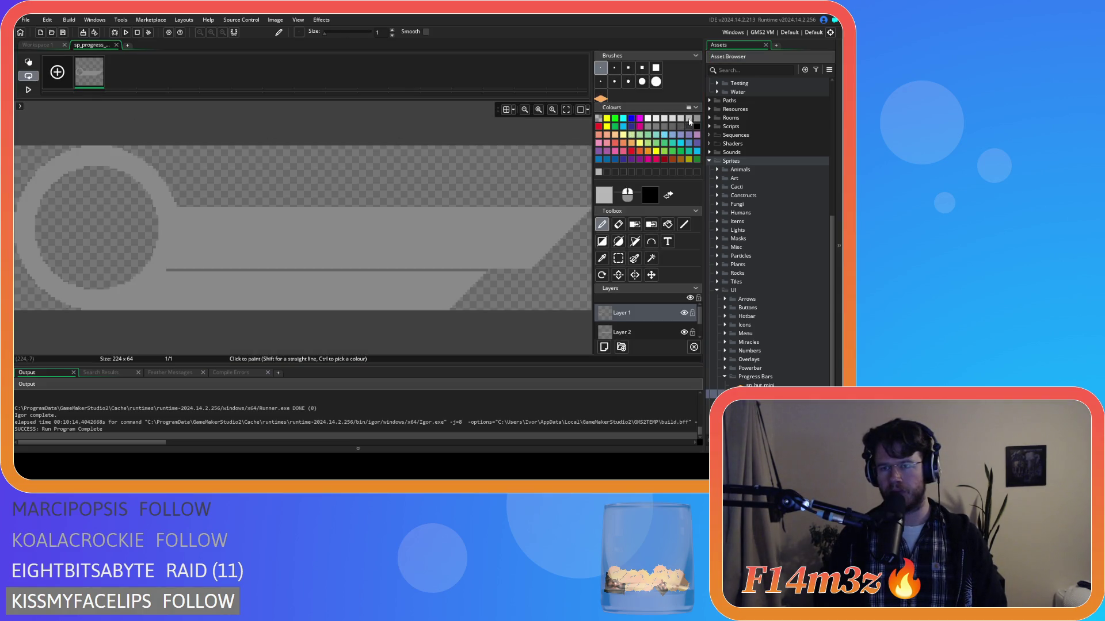
{"action": "left_click", "coordinate": [667, 224]}
{"action": "left_click", "coordinate": [428, 231]}
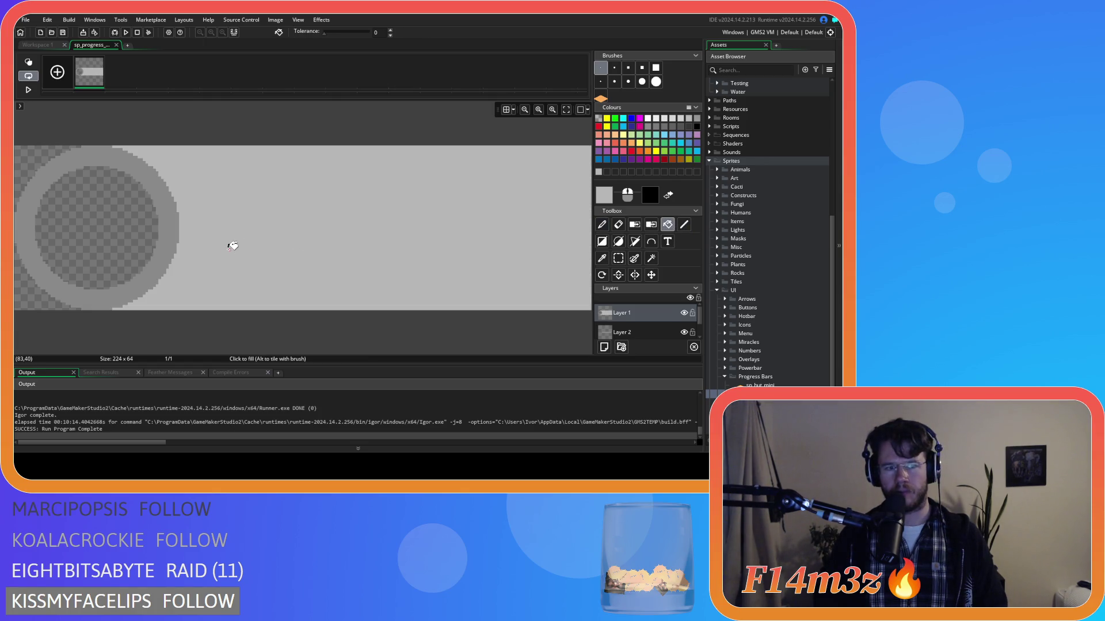
{"action": "key", "text": "ctrl+z"}
{"action": "left_click", "coordinate": [683, 313]}
{"action": "left_click", "coordinate": [684, 314]}
Fill the ring, upper bar and lower strip with lighter grey, undoing a stray whole-canvas fill.
{"action": "left_click", "coordinate": [164, 242]}
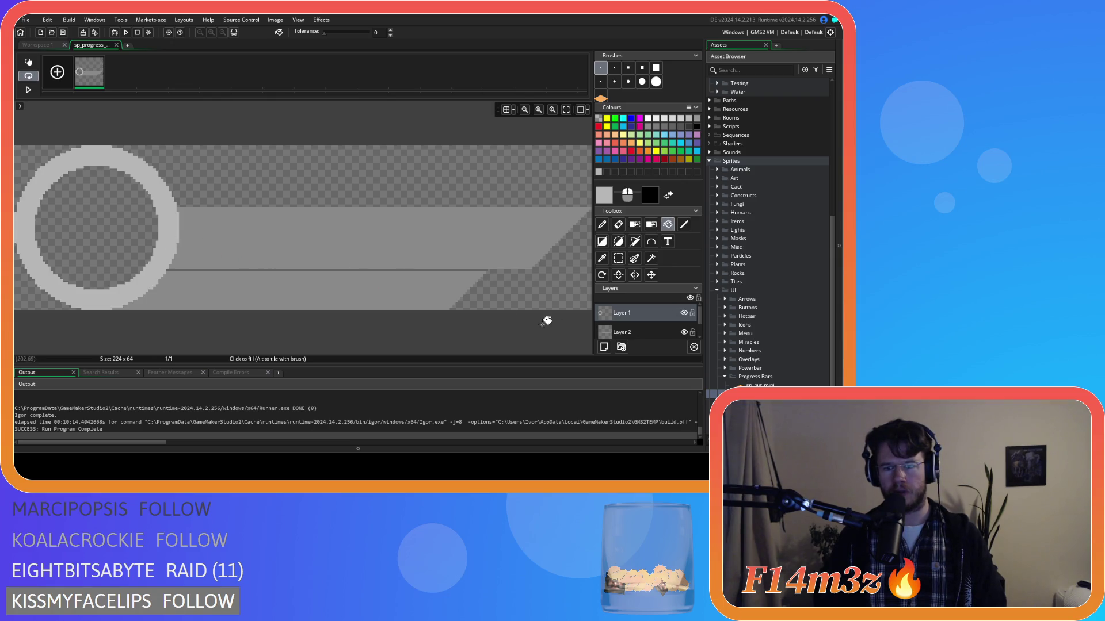
{"action": "left_click", "coordinate": [636, 338]}
{"action": "left_click", "coordinate": [358, 241]}
{"action": "left_click", "coordinate": [289, 286]}
{"action": "key", "text": "ctrl+z"}
{"action": "scroll", "coordinate": [633, 333], "scroll_direction": "down", "scroll_amount": 1}
{"action": "left_click", "coordinate": [648, 331]}
{"action": "left_click", "coordinate": [333, 291]}
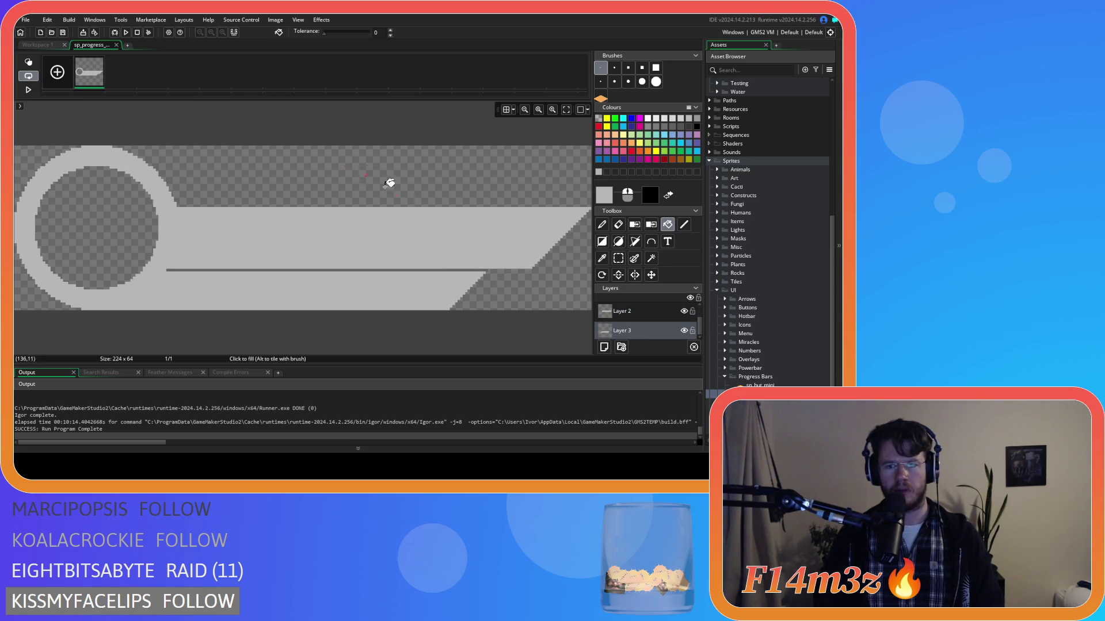
Pick a darker grey and the line tool, check each layer, and leave the ring layer hidden.
{"action": "left_click", "coordinate": [656, 127]}
{"action": "left_click", "coordinate": [683, 225]}
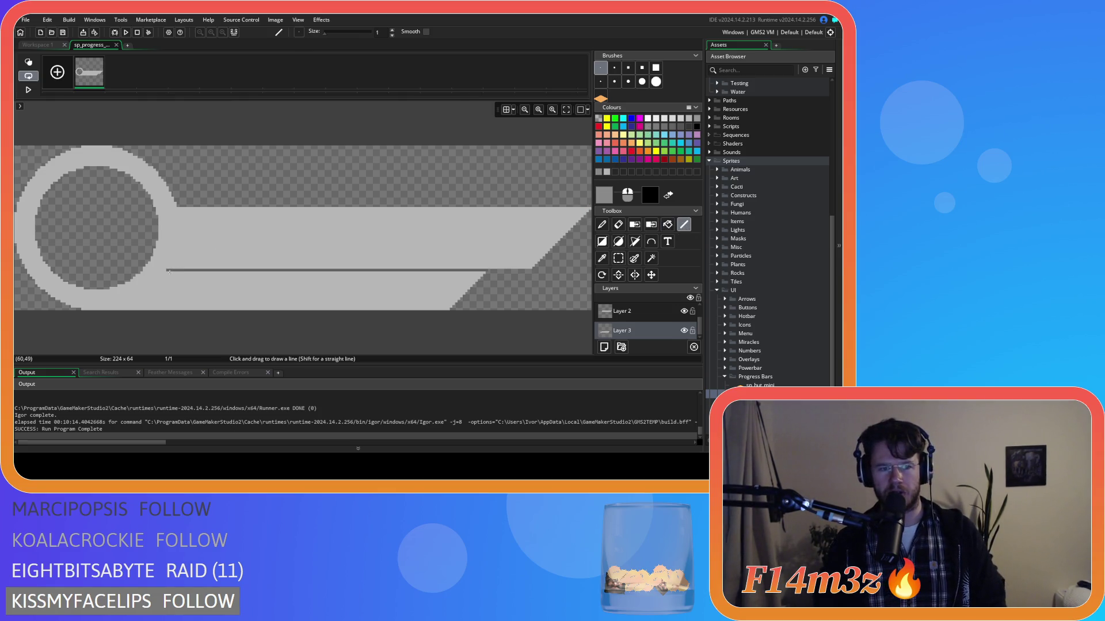
{"action": "left_click", "coordinate": [684, 311]}
{"action": "left_click", "coordinate": [684, 311]}
{"action": "scroll", "coordinate": [684, 314], "scroll_direction": "up", "scroll_amount": 1}
{"action": "left_click", "coordinate": [684, 314]}
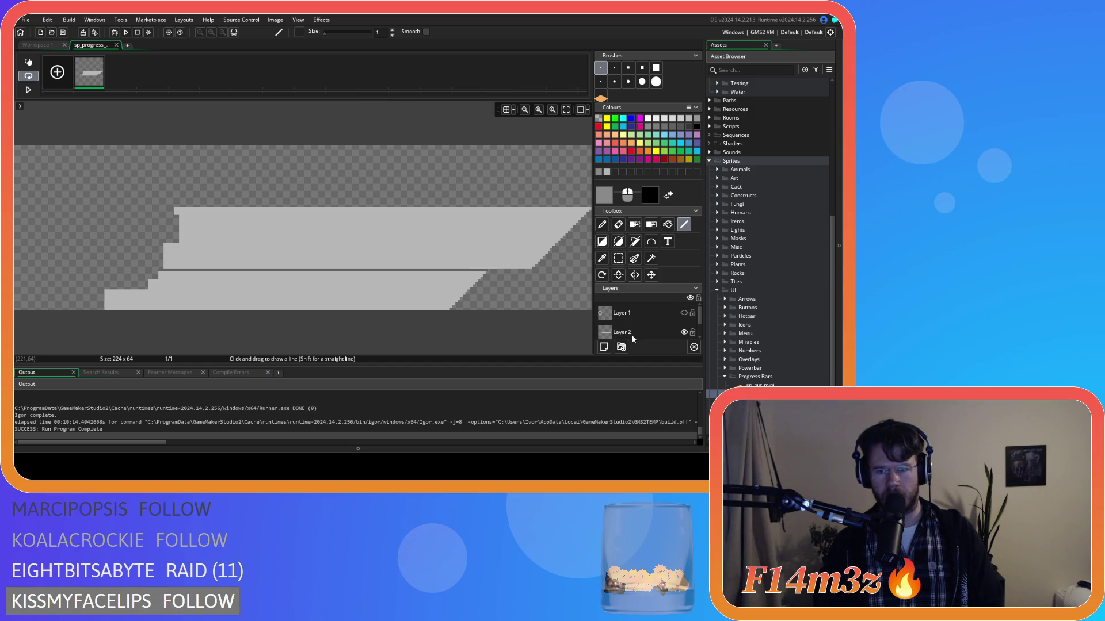
{"action": "scroll", "coordinate": [632, 337], "scroll_direction": "down", "scroll_amount": 1}
{"action": "left_click", "coordinate": [685, 332]}
{"action": "left_click", "coordinate": [684, 331]}
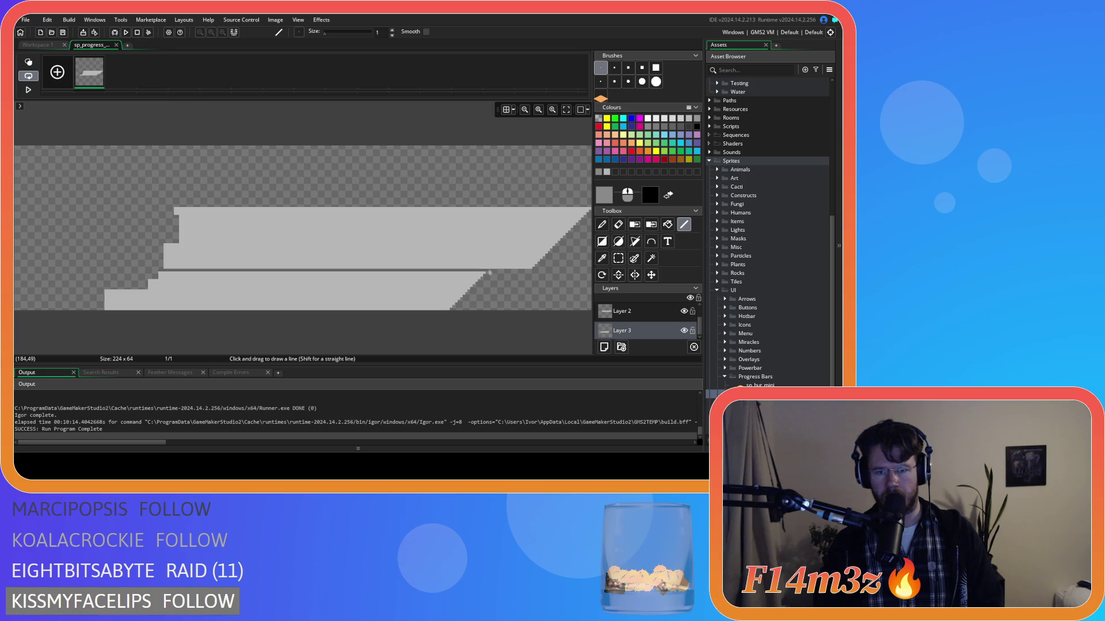
{"action": "scroll", "coordinate": [489, 272], "scroll_direction": "up", "scroll_amount": 4}
{"action": "mouse_move", "coordinate": [490, 299]}
{"action": "left_mouse_down"}
{"action": "mouse_move", "coordinate": [522, 294]}
{"action": "mouse_move", "coordinate": [294, 265]}
{"action": "mouse_move", "coordinate": [374, 265]}
{"action": "mouse_move", "coordinate": [53, 265]}
{"action": "left_mouse_up"}
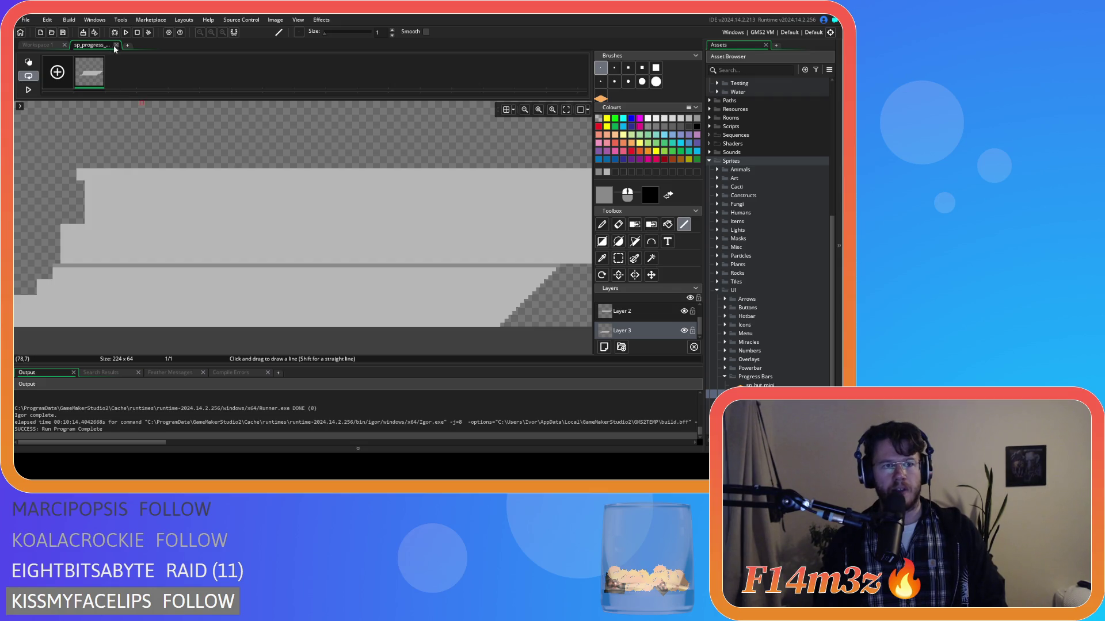
Close the image editor and all sprite windows, and collapse the Objects folder.
{"action": "left_click", "coordinate": [116, 45]}
{"action": "right_click", "coordinate": [532, 173]}
{"action": "mouse_move", "coordinate": [547, 186]}
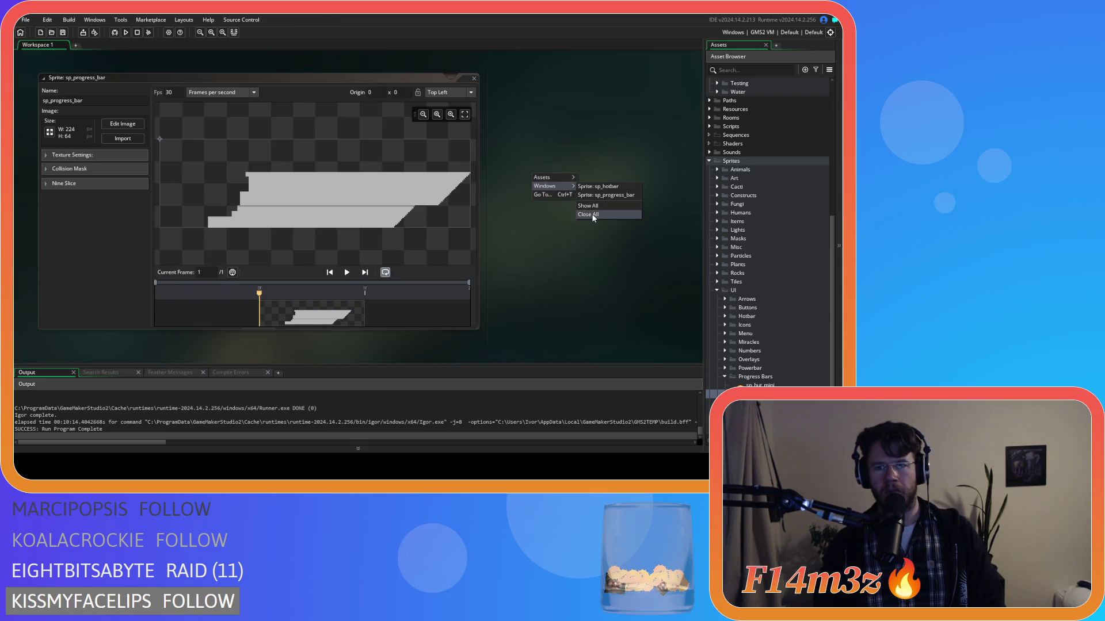
{"action": "left_click", "coordinate": [593, 215]}
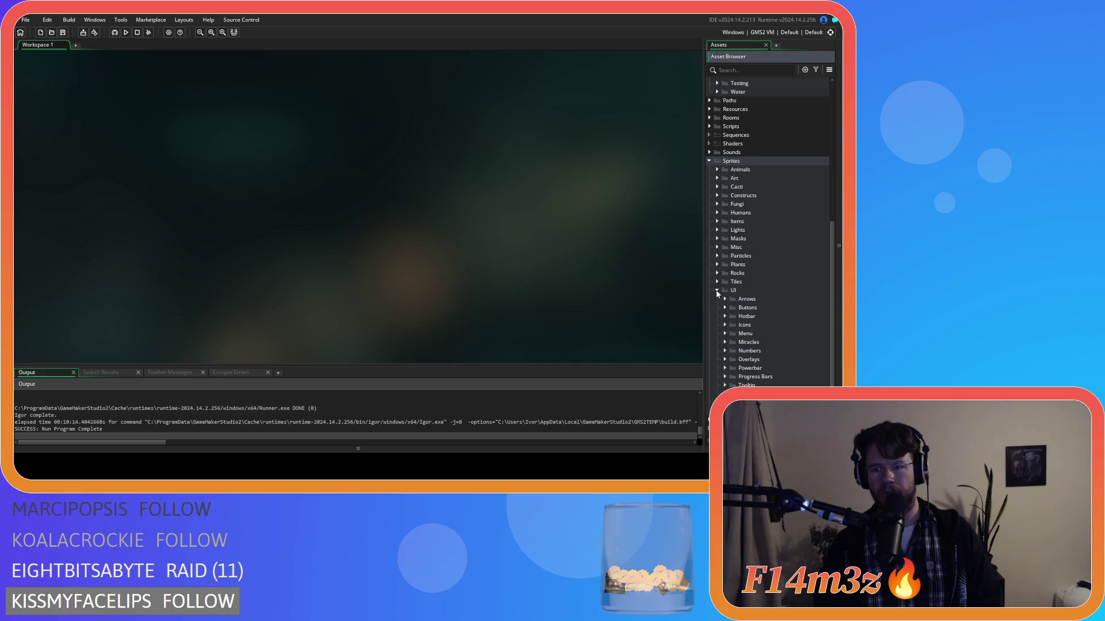
{"action": "scroll", "coordinate": [717, 294], "scroll_direction": "up", "scroll_amount": 9}
{"action": "left_click", "coordinate": [708, 181]}
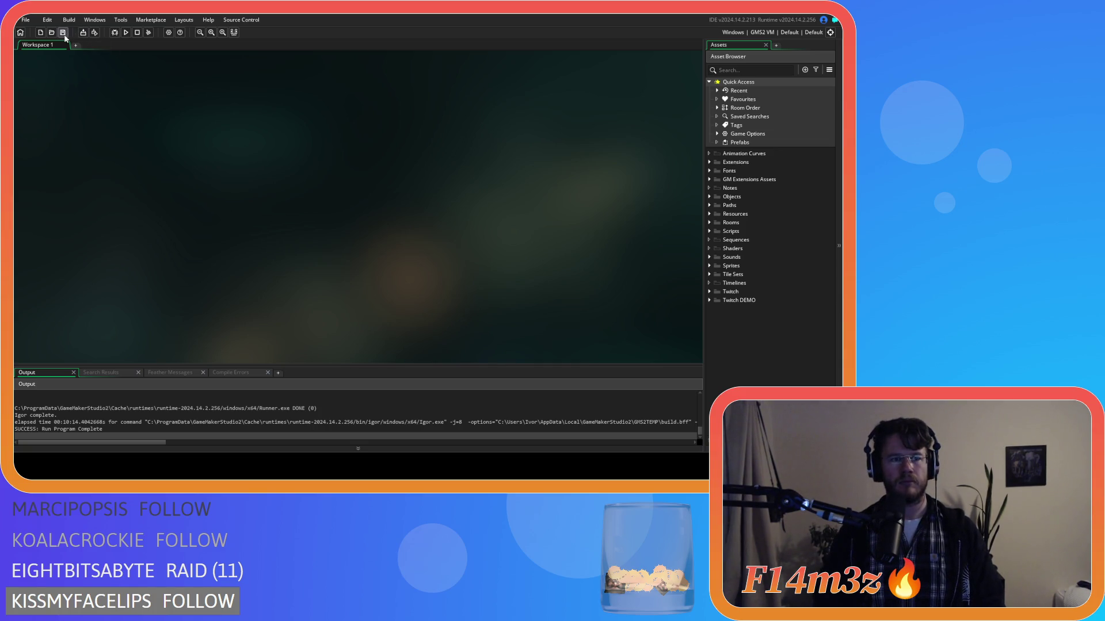
Run the game with F5 to check the building progress bars, then quit it.
{"action": "key", "text": "F5"}
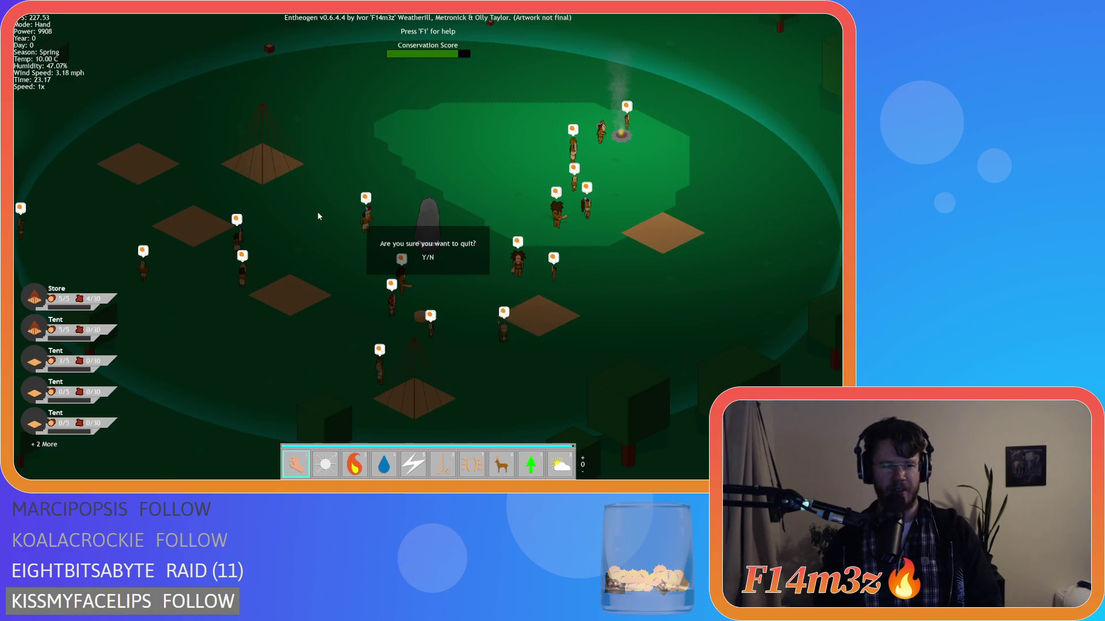
{"action": "key", "text": "Escape"}
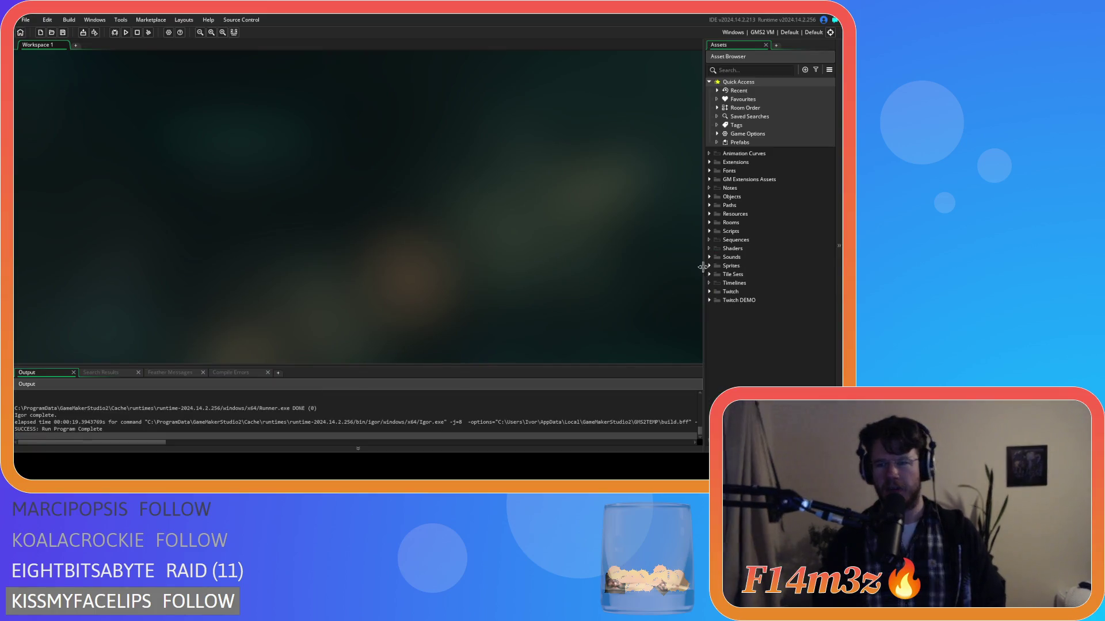
Reopen sp_progress_bar's image, make the Layer 1 ring visible again, and close the sprite.
{"action": "left_click", "coordinate": [709, 265]}
{"action": "scroll", "coordinate": [727, 309], "scroll_direction": "down", "scroll_amount": 1}
{"action": "left_click", "coordinate": [717, 379]}
{"action": "scroll", "coordinate": [736, 382], "scroll_direction": "down", "scroll_amount": 3}
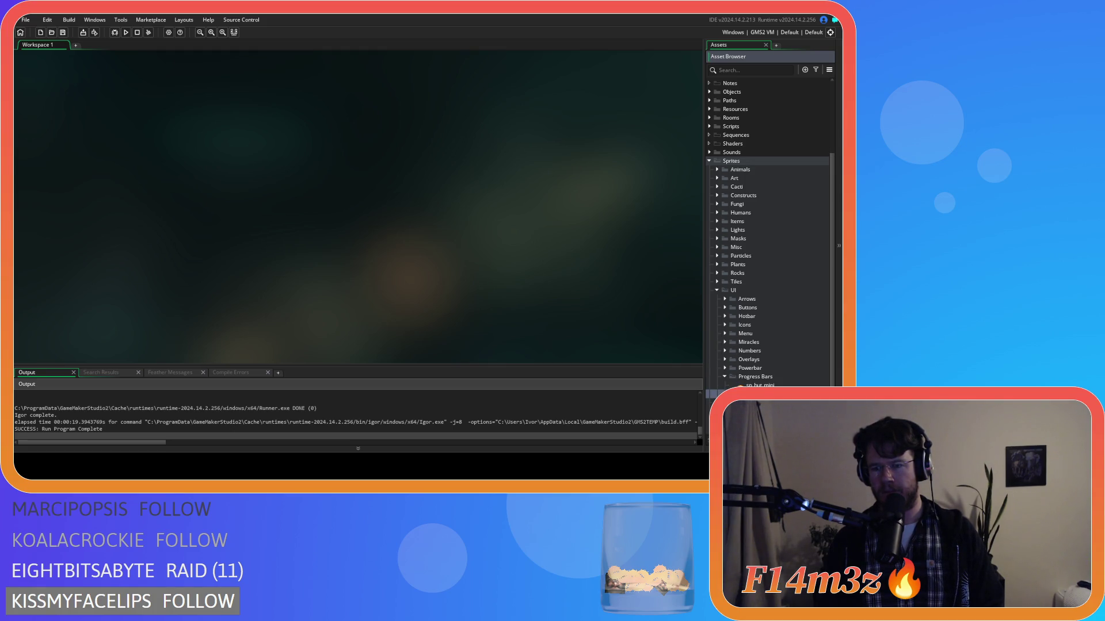
{"action": "double_click", "coordinate": [765, 394]}
{"action": "left_click", "coordinate": [123, 123]}
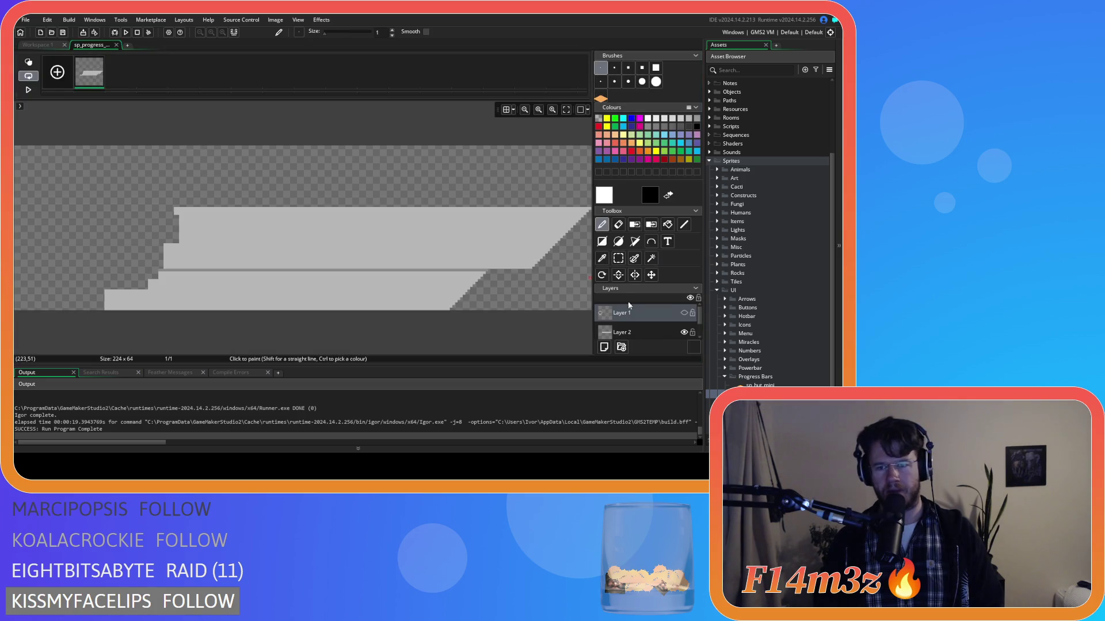
{"action": "left_click", "coordinate": [684, 313]}
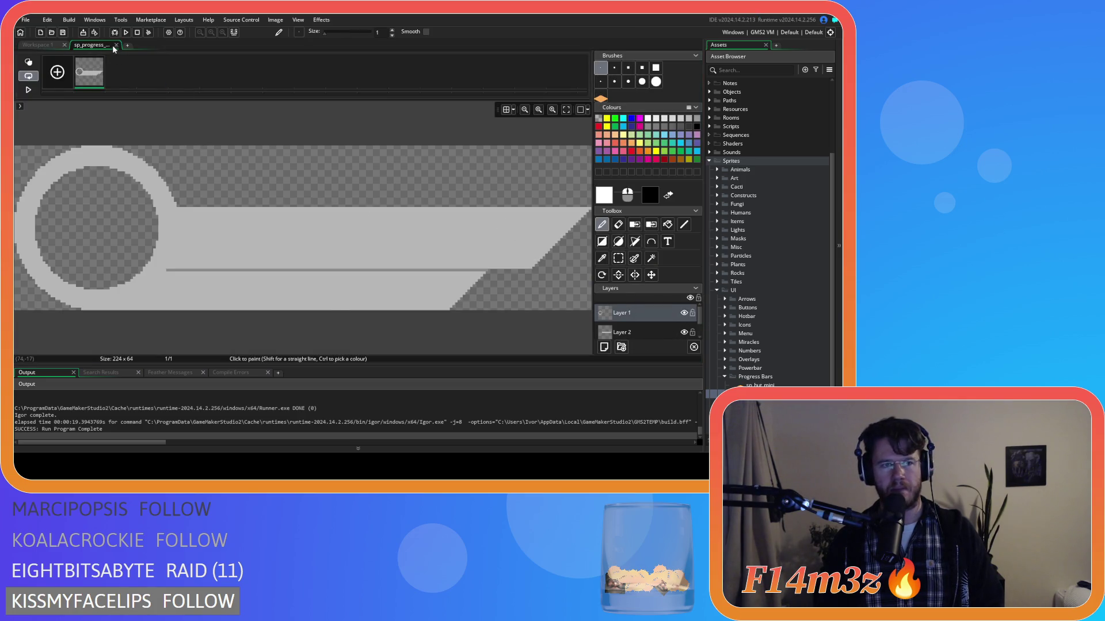
{"action": "left_click", "coordinate": [116, 45]}
{"action": "left_click", "coordinate": [468, 80]}
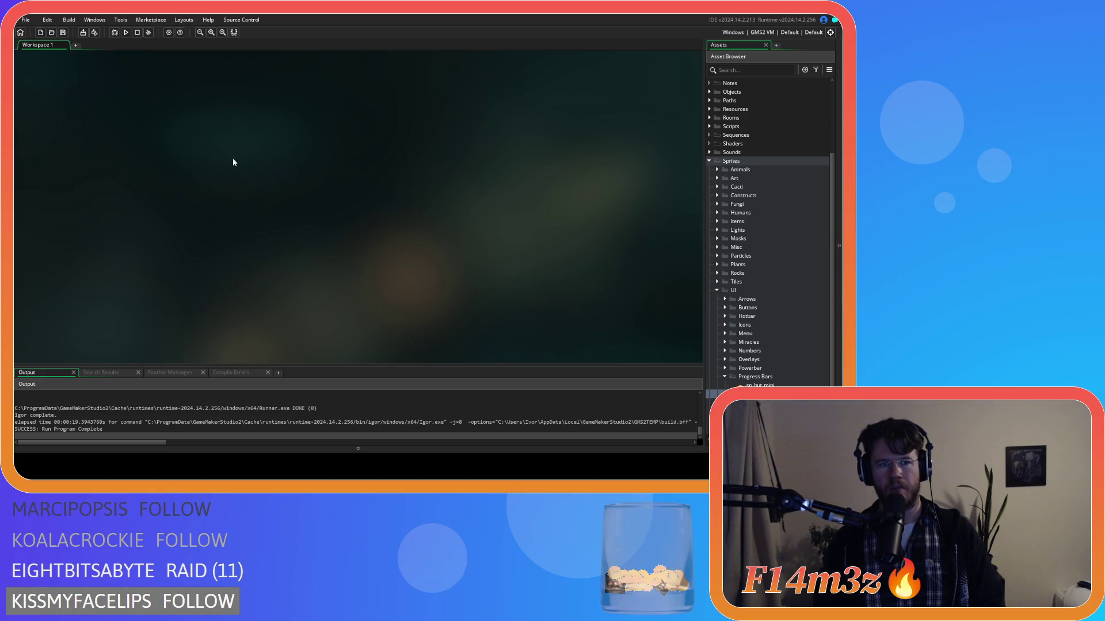
Launch another playtest with F5 to check the progress bars, then quit with Escape and Y.
{"action": "key", "text": "F5"}
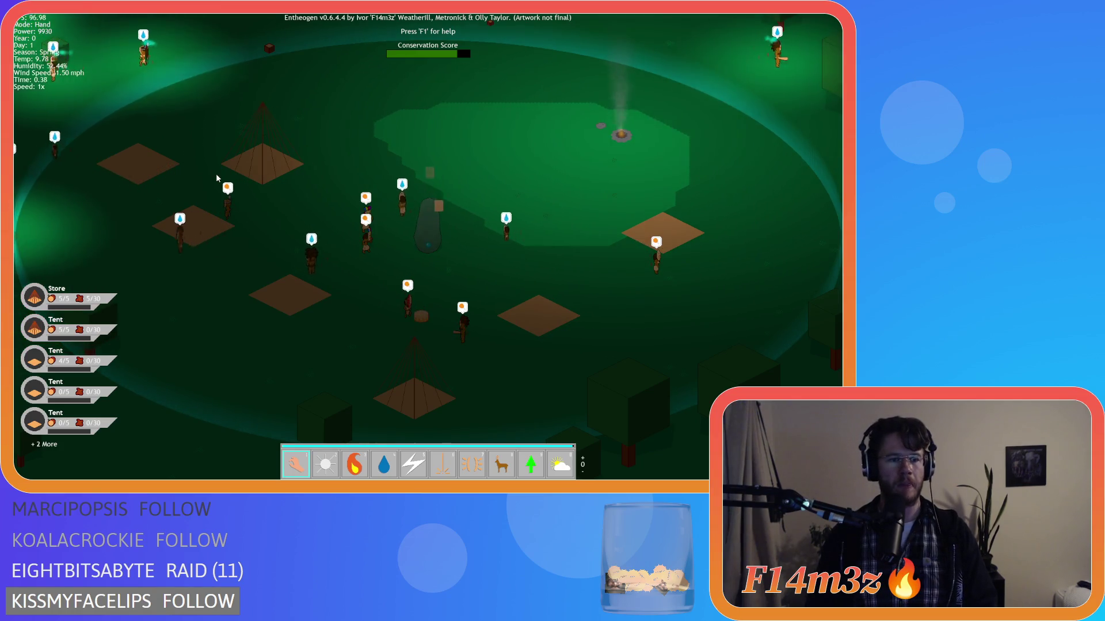
{"action": "key", "text": "Escape"}
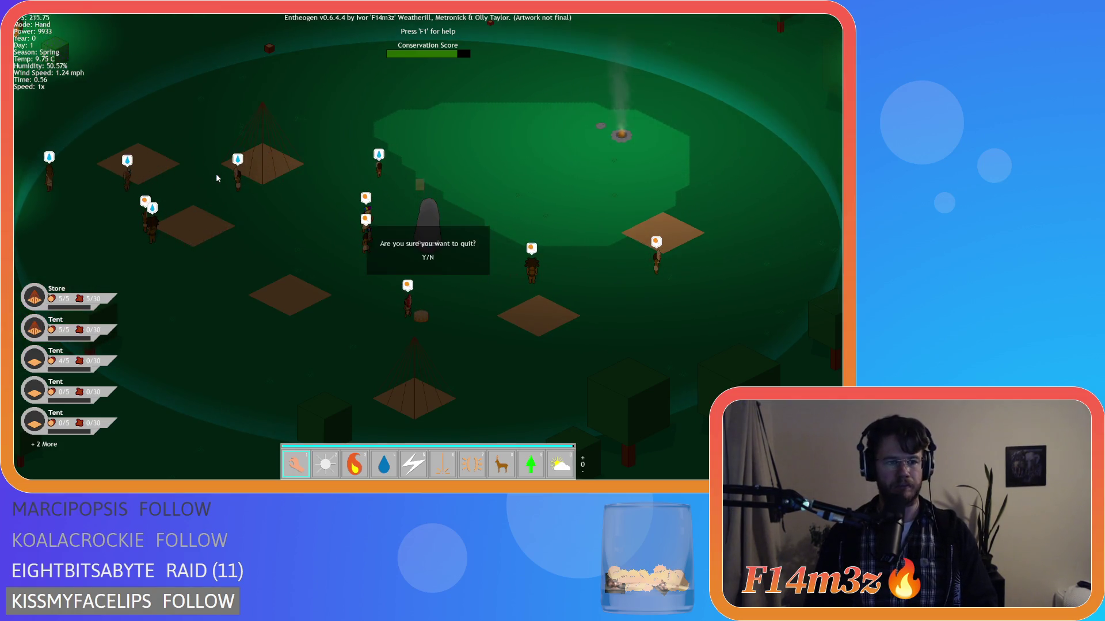
{"action": "key", "text": "y"}
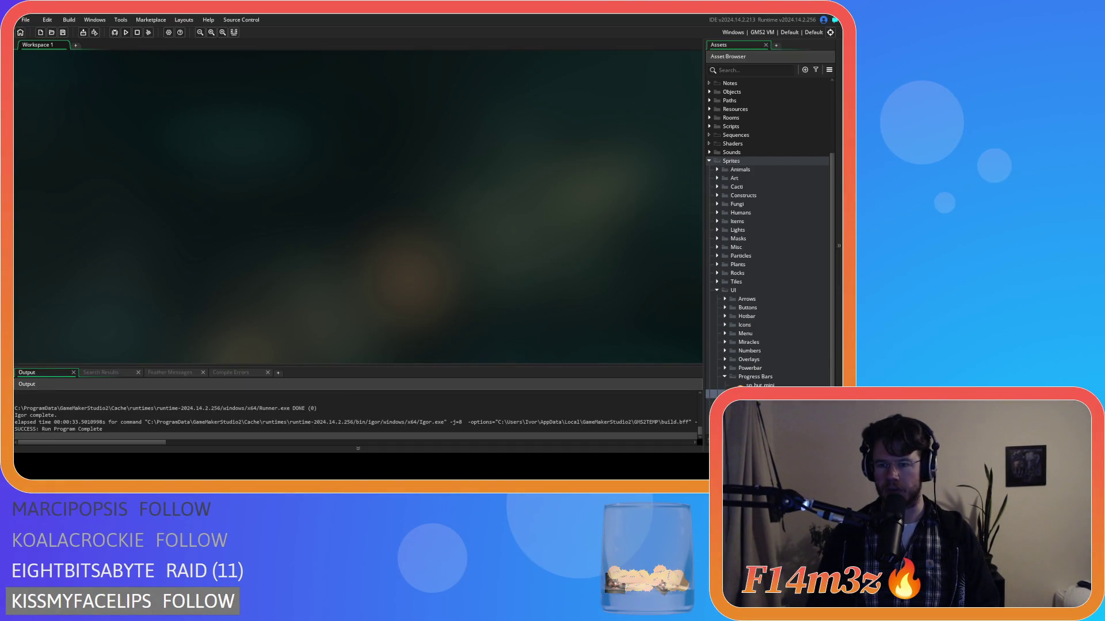
Sample the grey from sp_calm_icon's border, then close it and collapse the Hotbar folders.
{"action": "left_click", "coordinate": [725, 315]}
{"action": "left_click", "coordinate": [733, 325]}
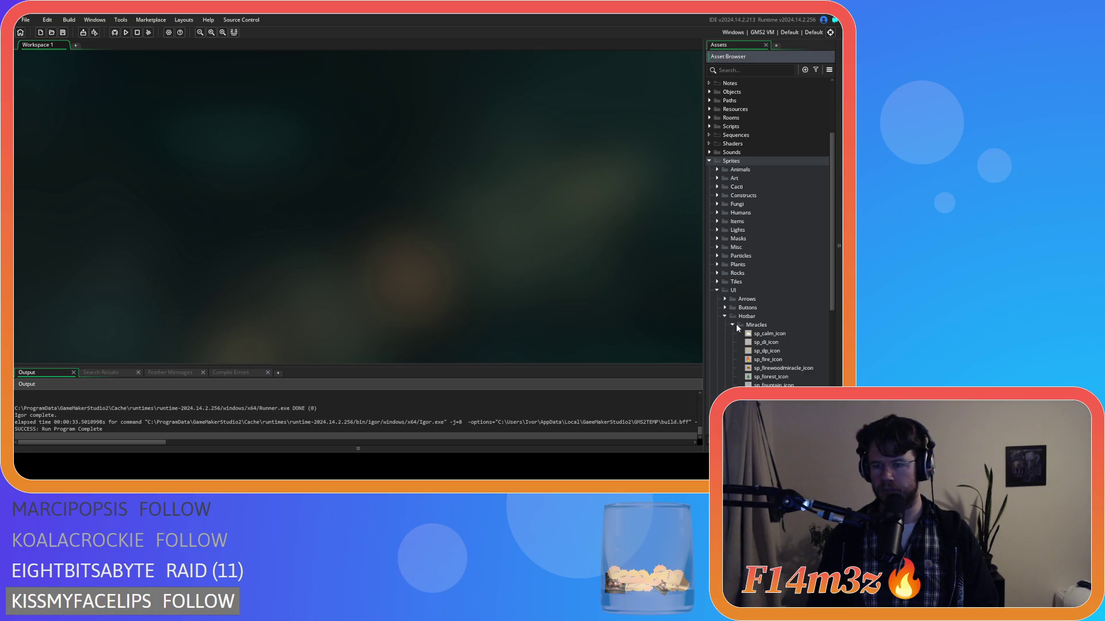
{"action": "left_click", "coordinate": [759, 334]}
{"action": "double_click", "coordinate": [759, 334]}
{"action": "left_click", "coordinate": [123, 124]}
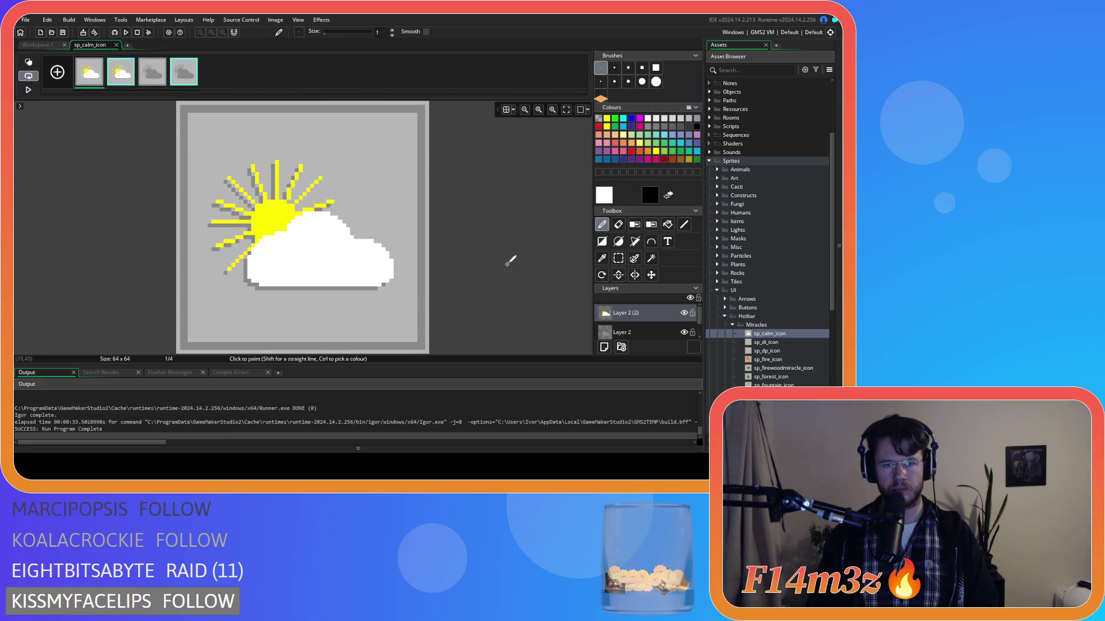
{"action": "left_click", "coordinate": [602, 258]}
{"action": "left_click", "coordinate": [420, 201]}
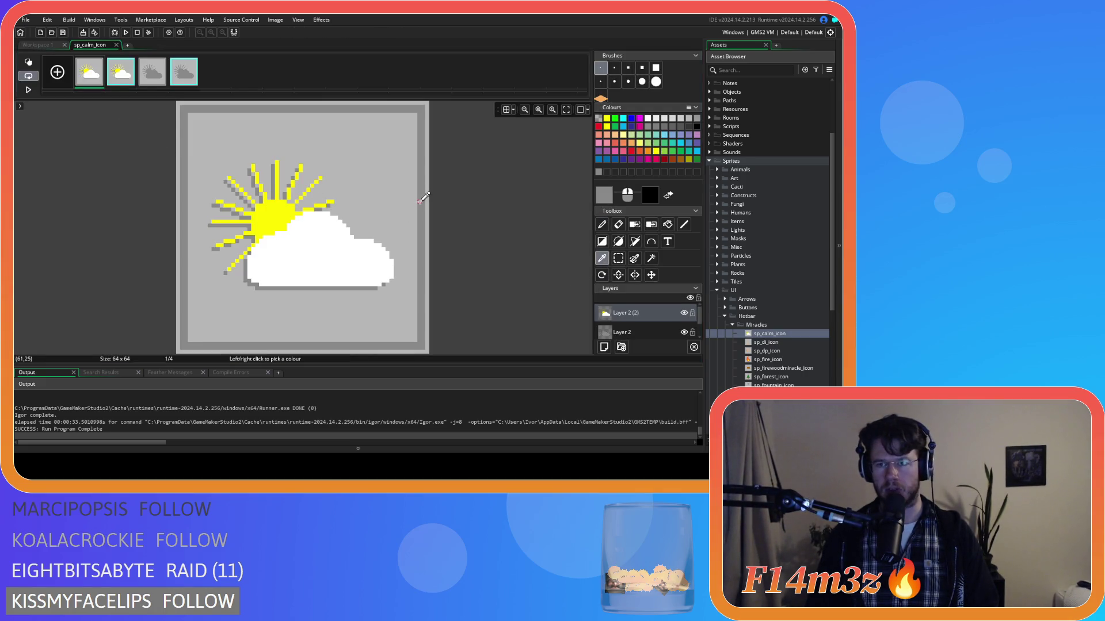
{"action": "left_click", "coordinate": [116, 45]}
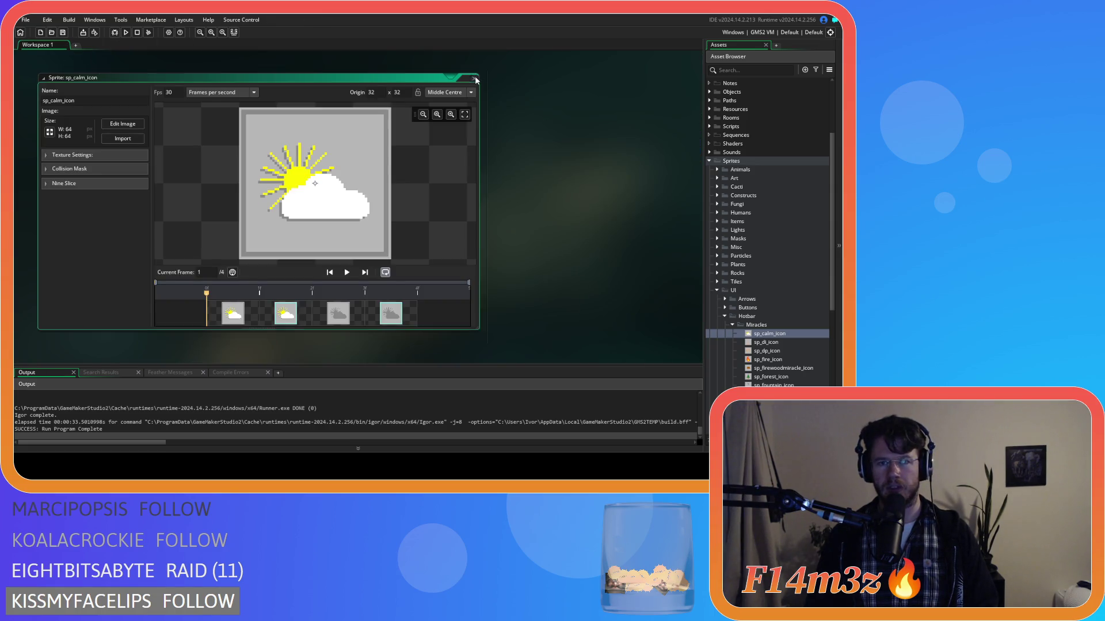
{"action": "left_click", "coordinate": [474, 78]}
{"action": "left_click", "coordinate": [731, 325]}
{"action": "left_click", "coordinate": [725, 316]}
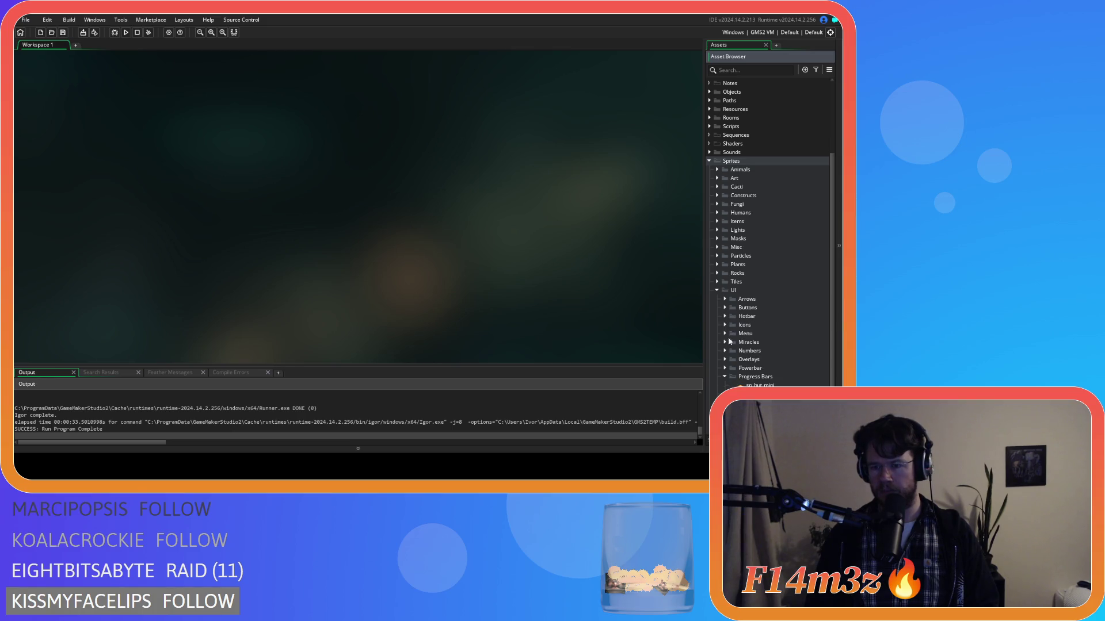
Open sp_progress_bar's image, set the paint colour to grey and try the line tool.
{"action": "double_click", "coordinate": [760, 394]}
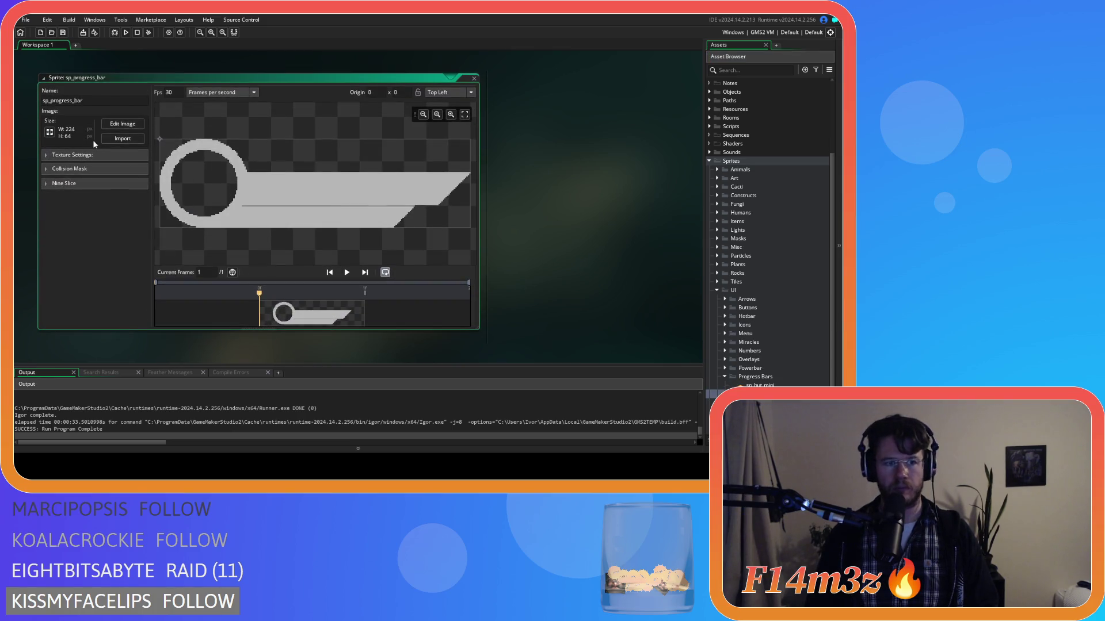
{"action": "left_click", "coordinate": [132, 123]}
{"action": "left_click", "coordinate": [655, 127]}
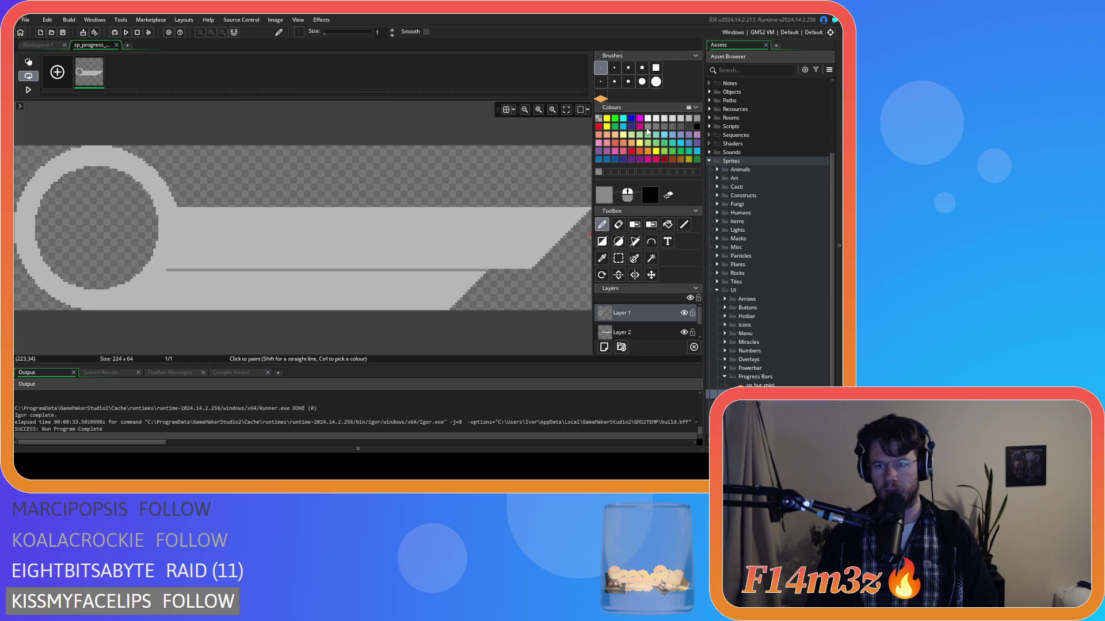
{"action": "left_click", "coordinate": [684, 224]}
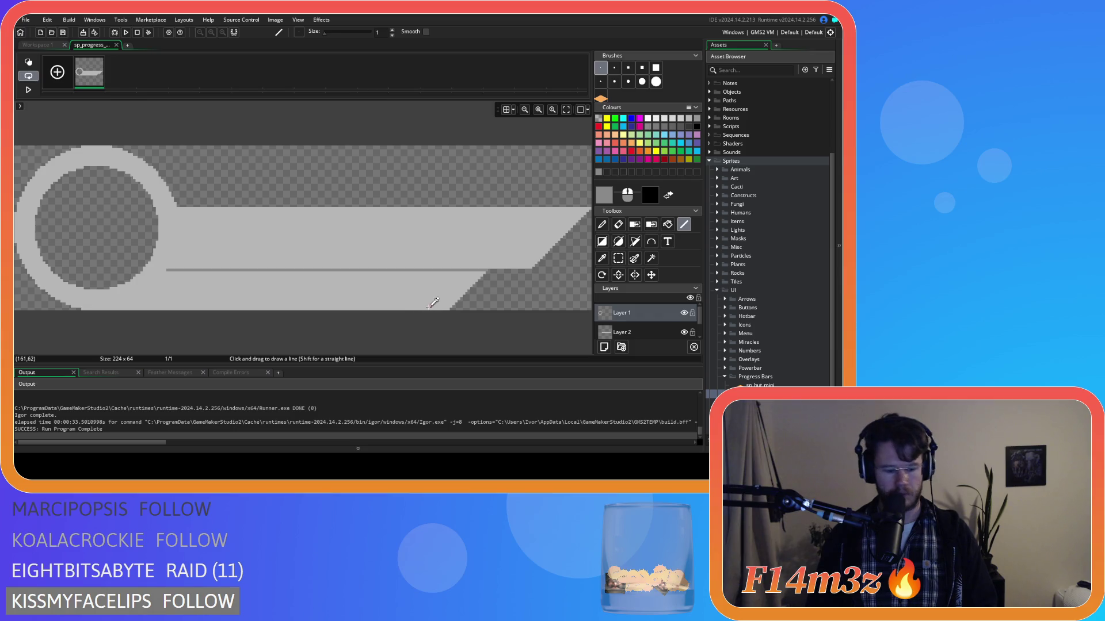
{"action": "left_click", "coordinate": [602, 224]}
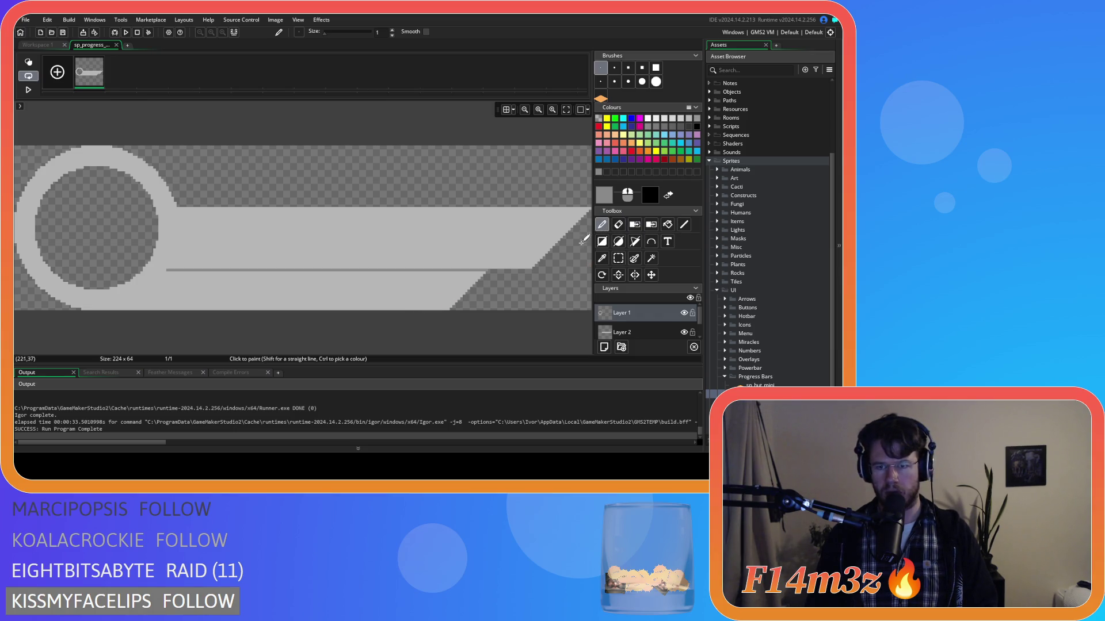
{"action": "left_click", "coordinate": [683, 224]}
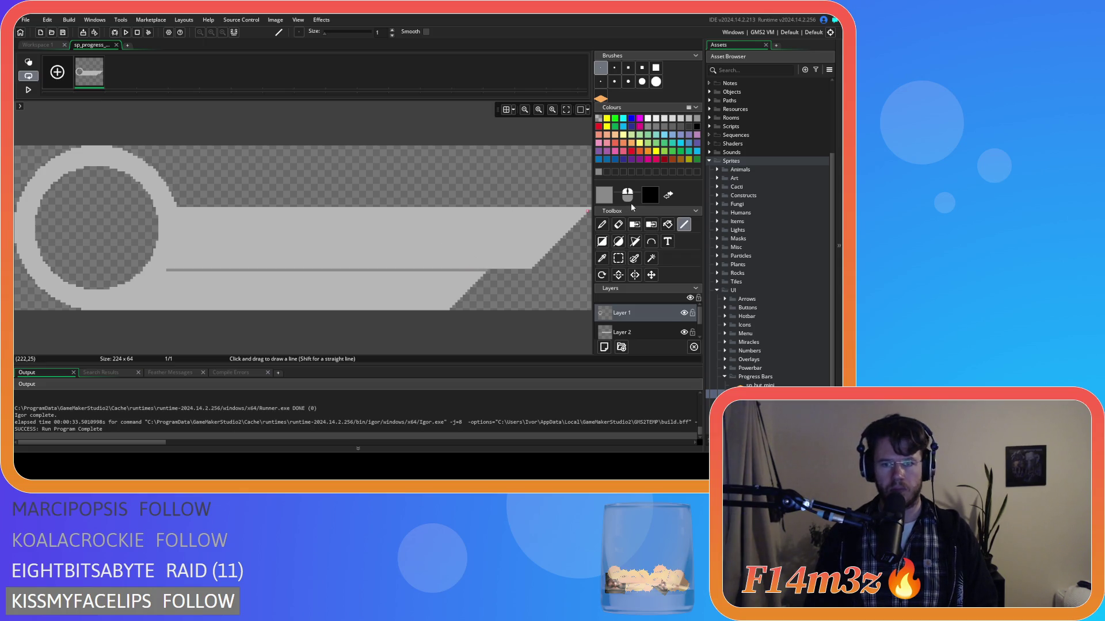
{"action": "left_click", "coordinate": [117, 45]}
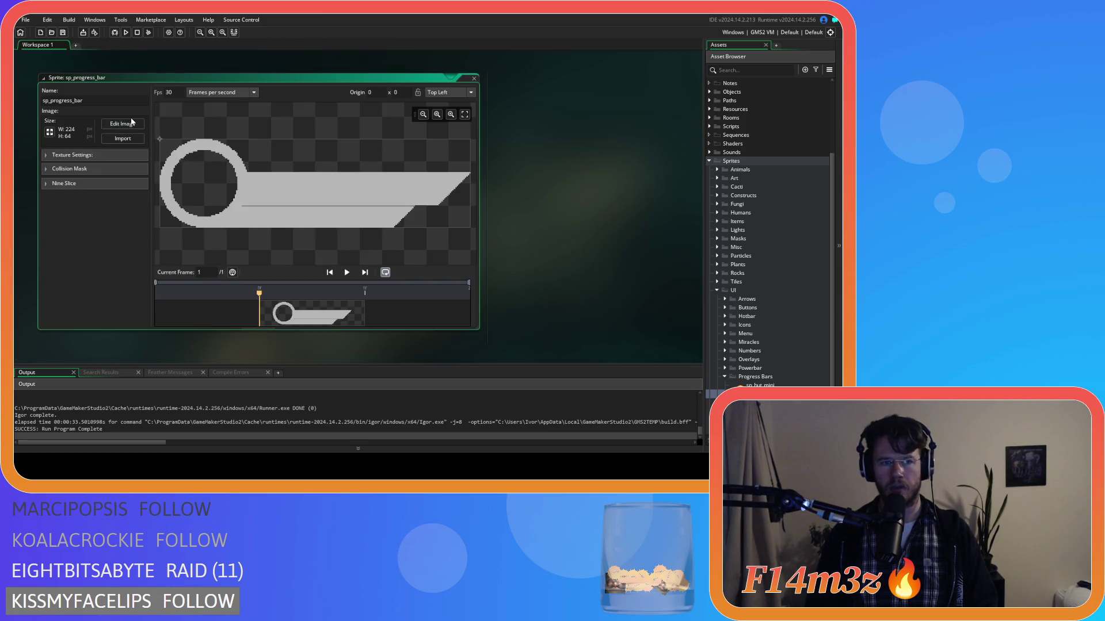
Reopen the progress bar image, cancel a colour change, and open sp_progress_bar_background.
{"action": "left_click", "coordinate": [123, 123]}
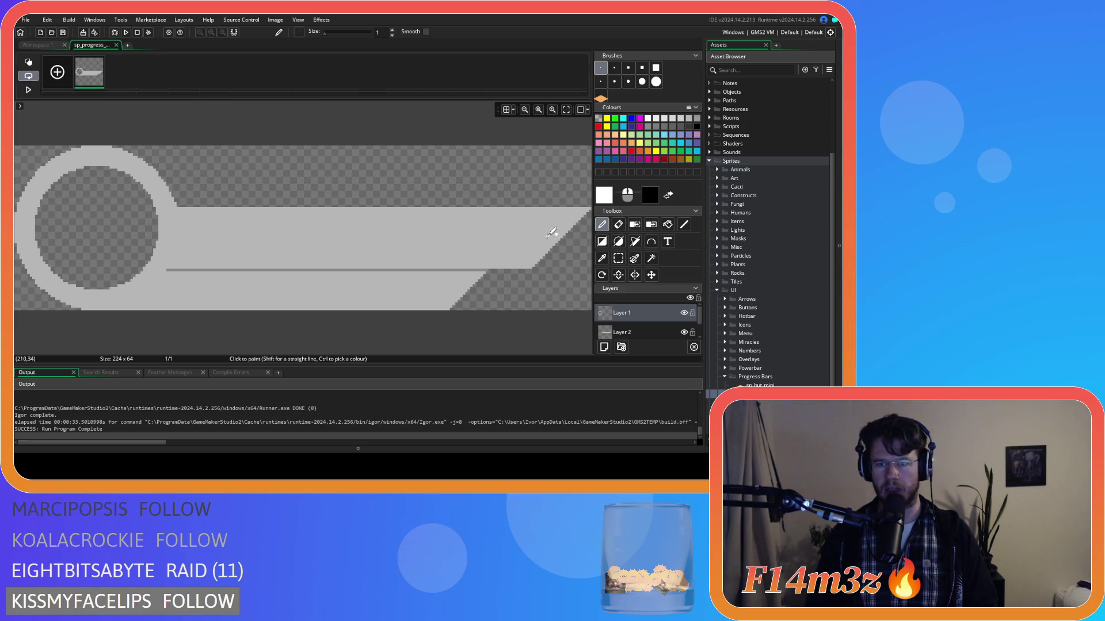
{"action": "left_click", "coordinate": [611, 200]}
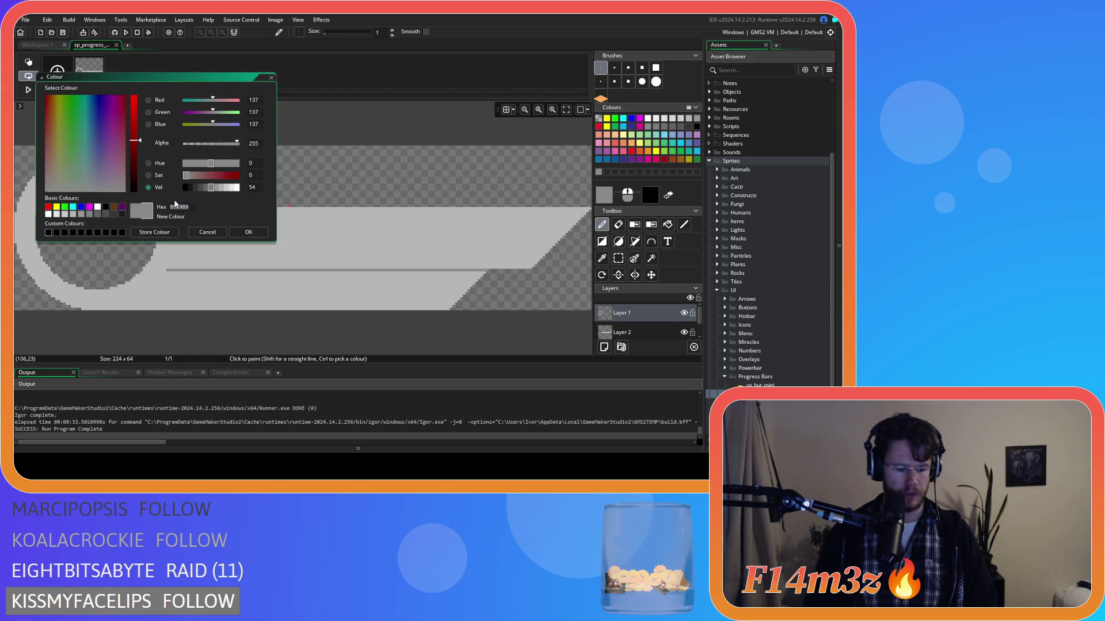
{"action": "left_click", "coordinate": [208, 233]}
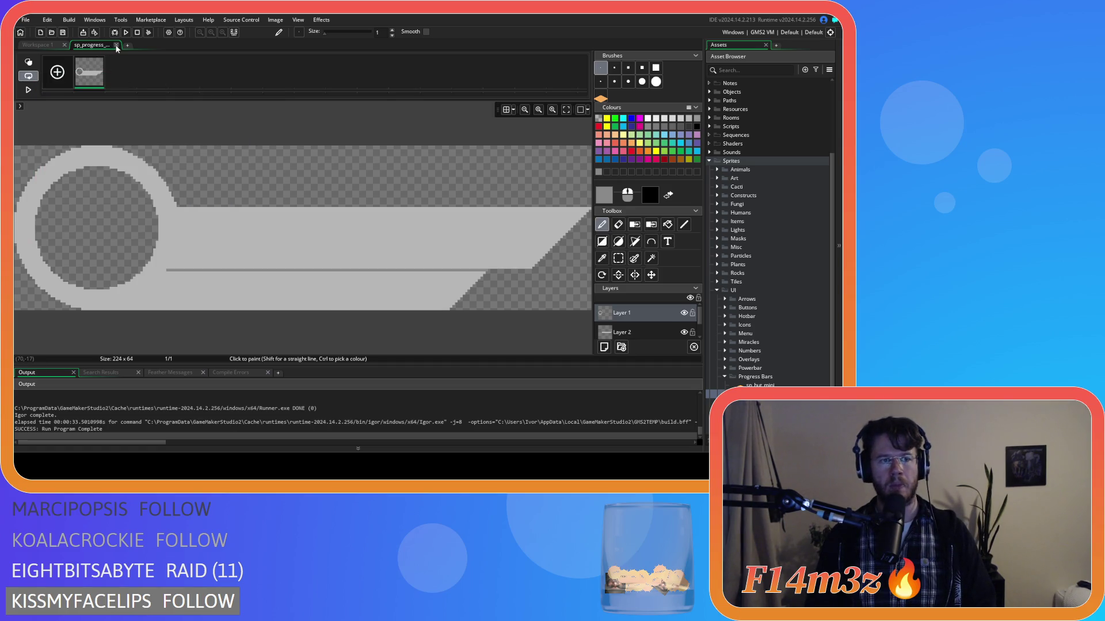
{"action": "left_click", "coordinate": [116, 46]}
{"action": "double_click", "coordinate": [759, 393]}
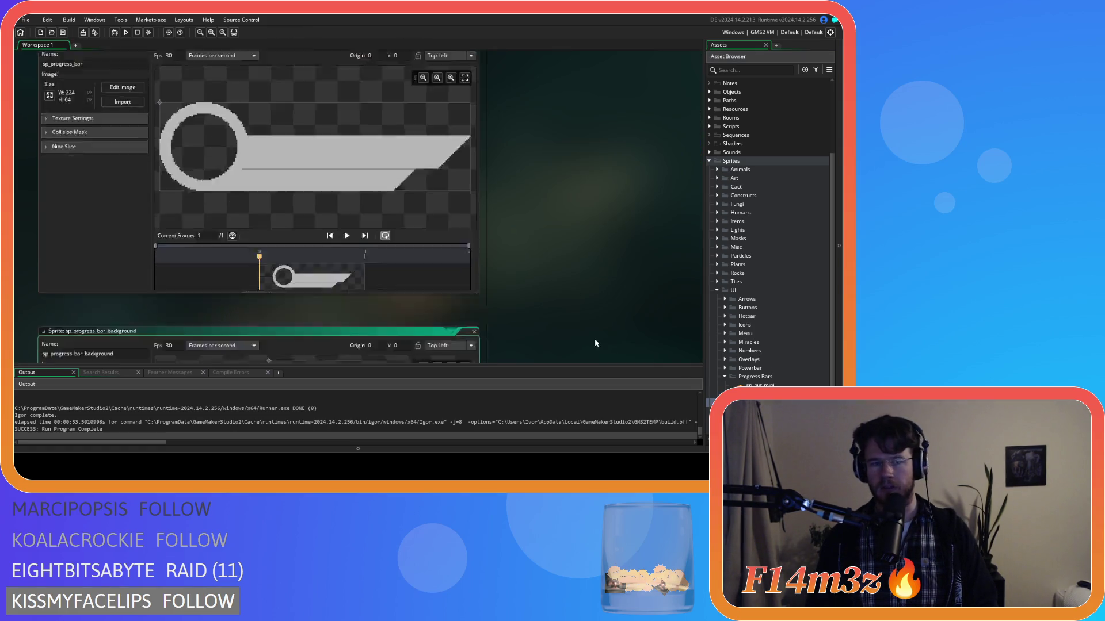
Try white and grey (898989) flood fills on the background circle, undo them, and close the editor.
{"action": "left_click", "coordinate": [104, 126]}
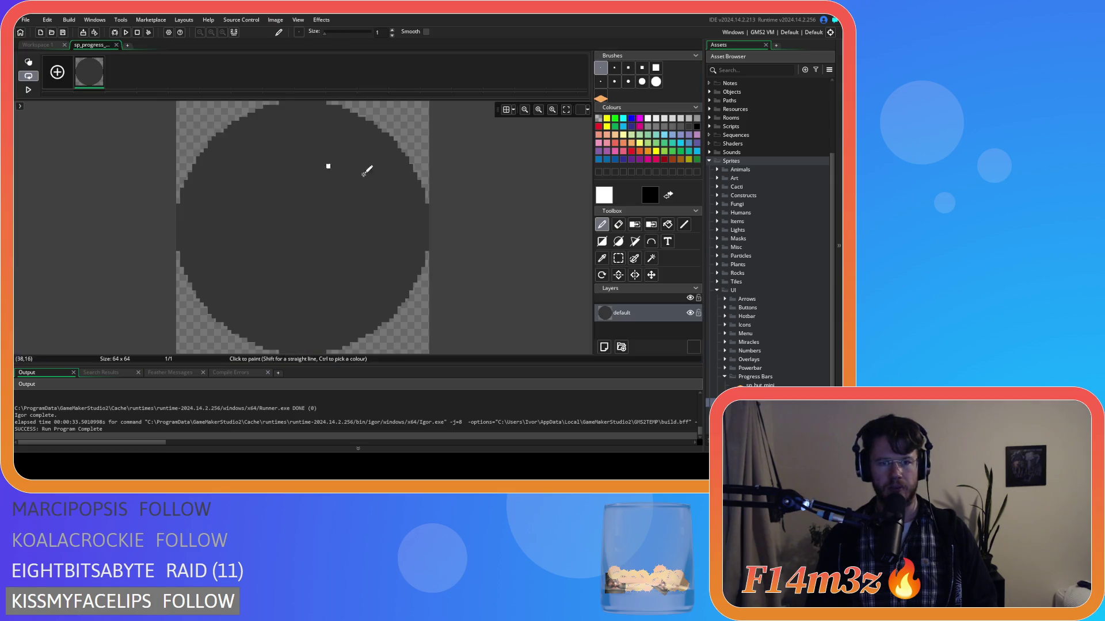
{"action": "left_click", "coordinate": [669, 225]}
{"action": "left_click", "coordinate": [327, 191]}
{"action": "key", "text": "ctrl+z"}
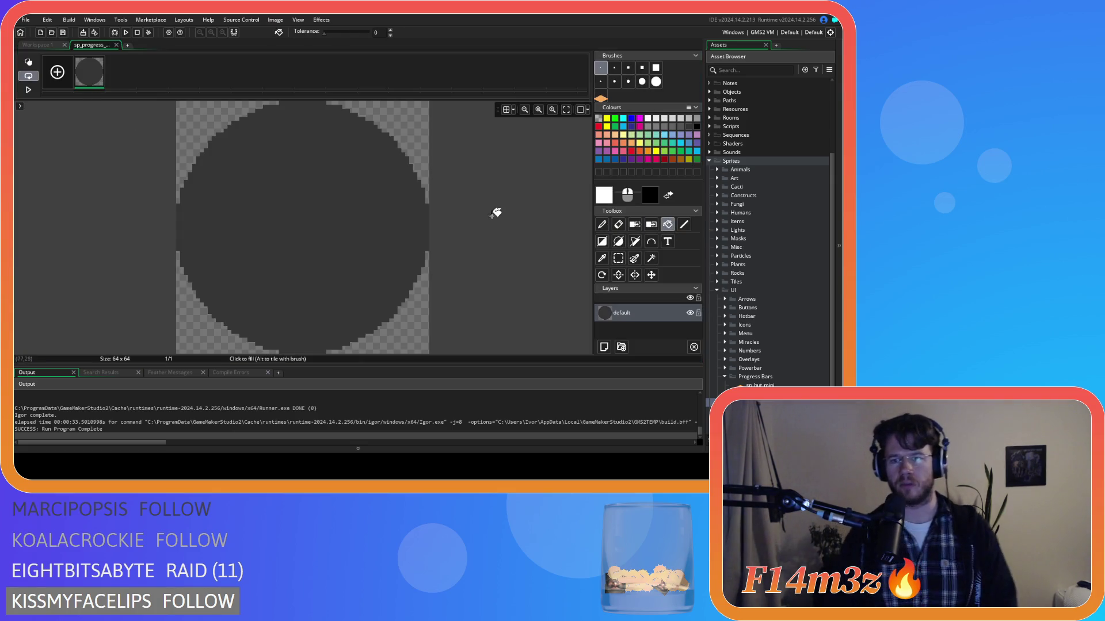
{"action": "double_click", "coordinate": [605, 196]}
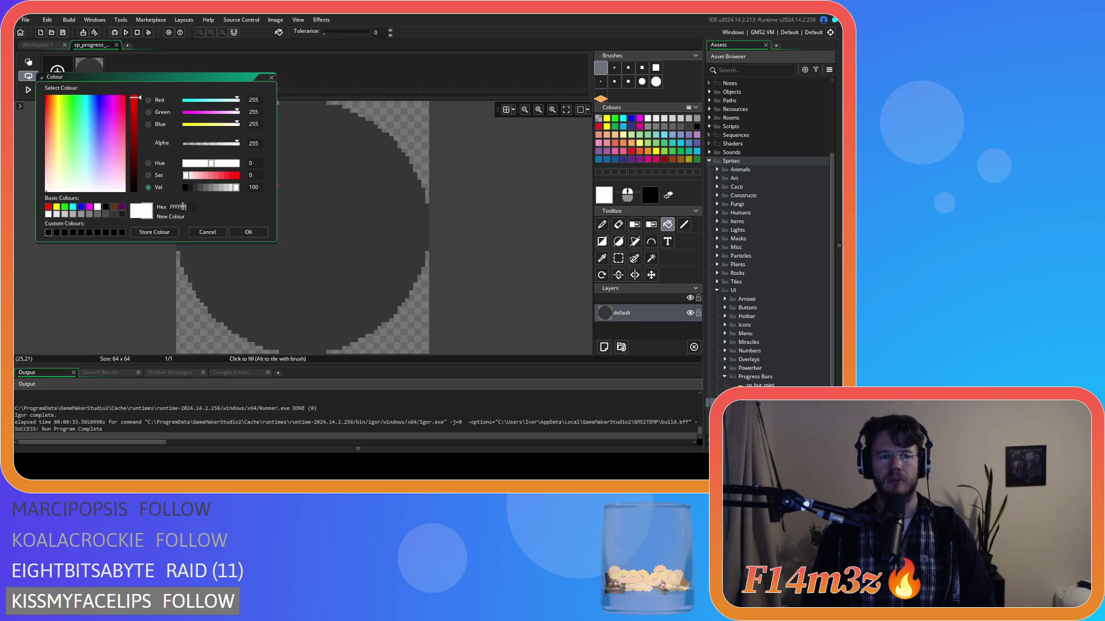
{"action": "left_click", "coordinate": [248, 232]}
{"action": "left_click", "coordinate": [369, 209]}
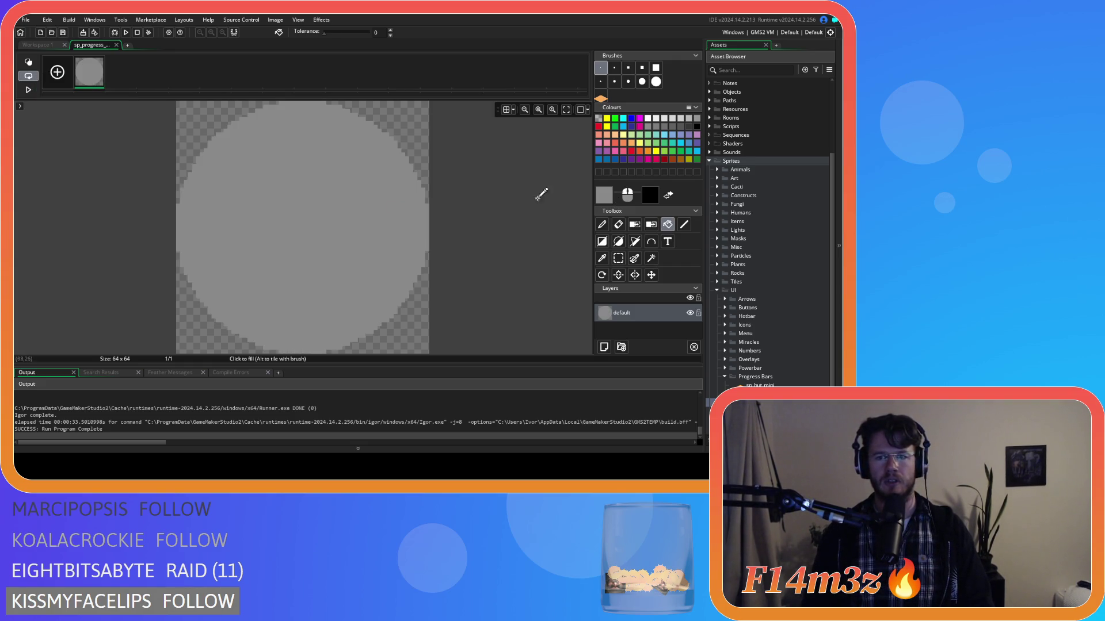
{"action": "key", "text": "ctrl+z"}
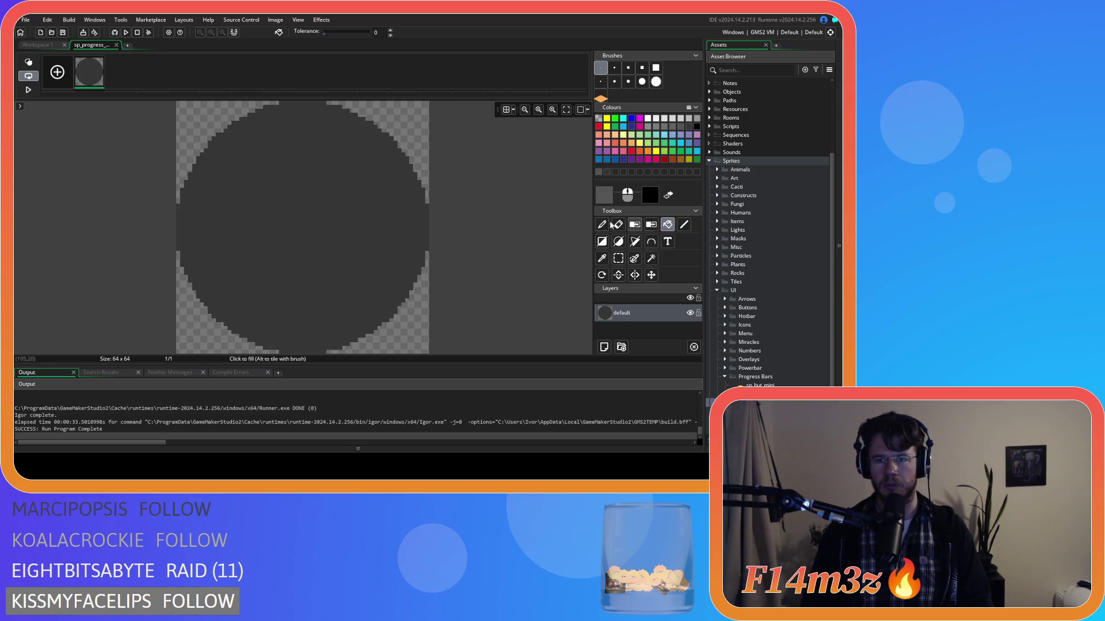
{"action": "left_click", "coordinate": [337, 205]}
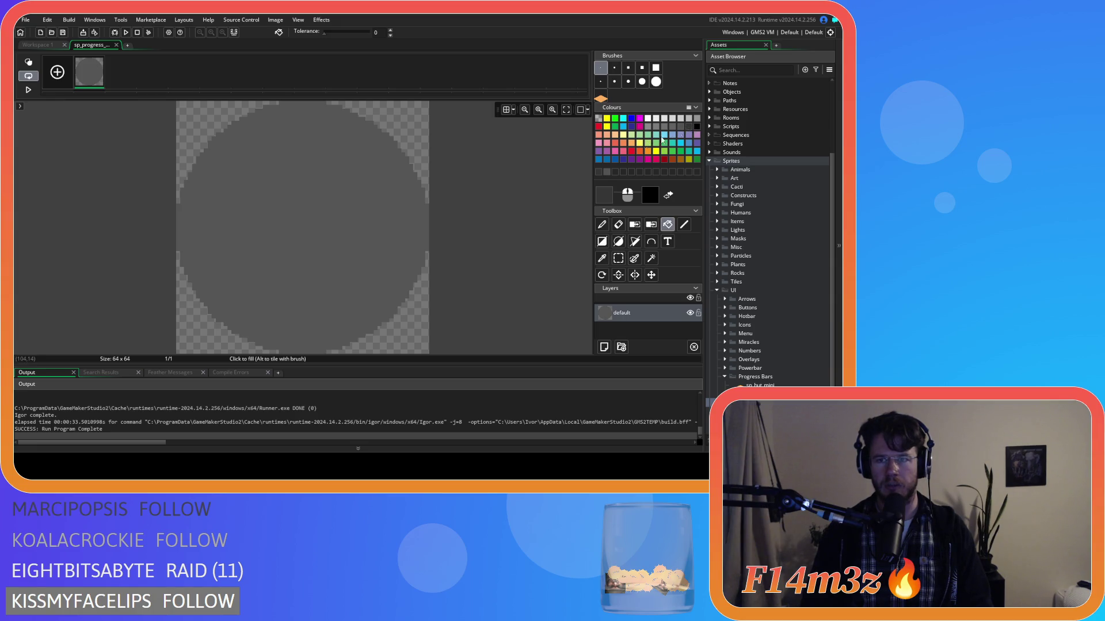
{"action": "left_click", "coordinate": [376, 185]}
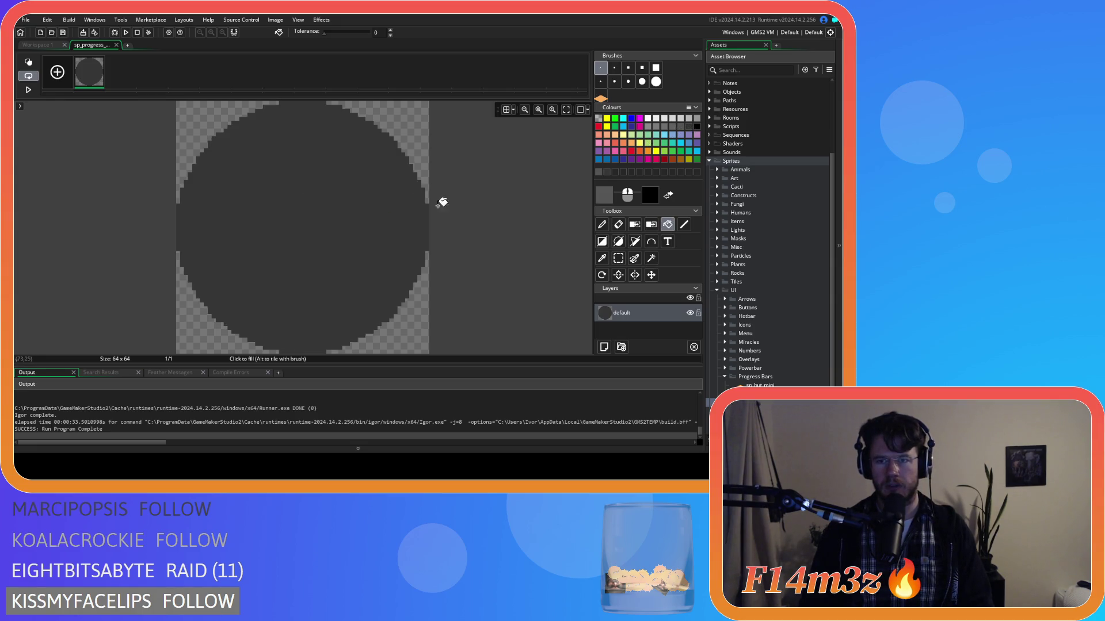
{"action": "key", "text": "ctrl+z"}
{"action": "key", "text": "ctrl+w"}
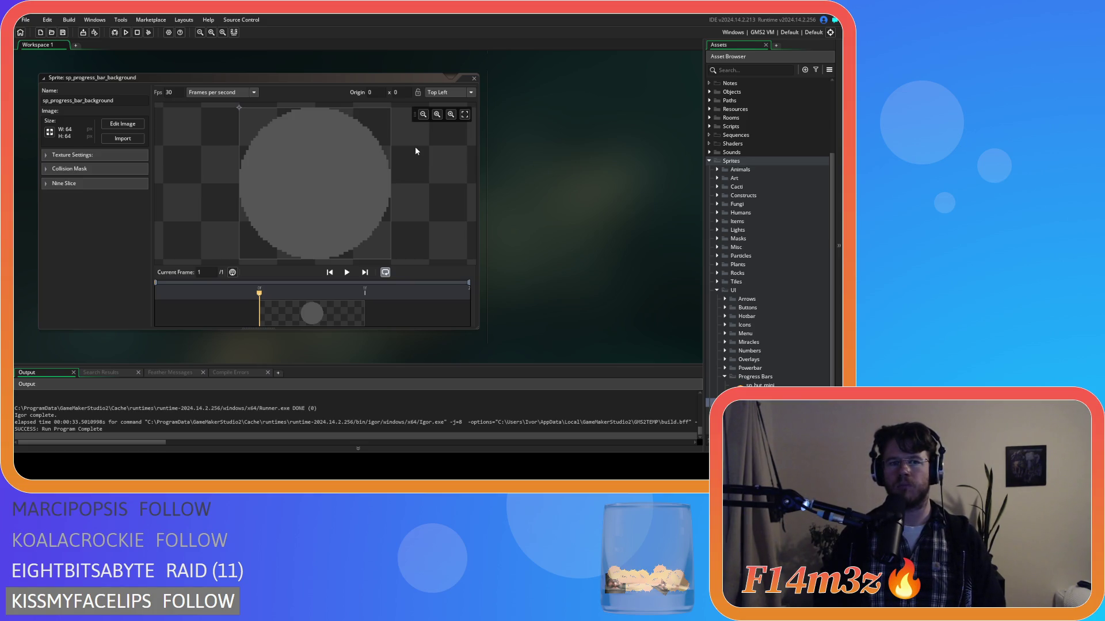
Reopen the circle image, cancel the colour chooser, then close the image editor and background sprite.
{"action": "left_click", "coordinate": [134, 123]}
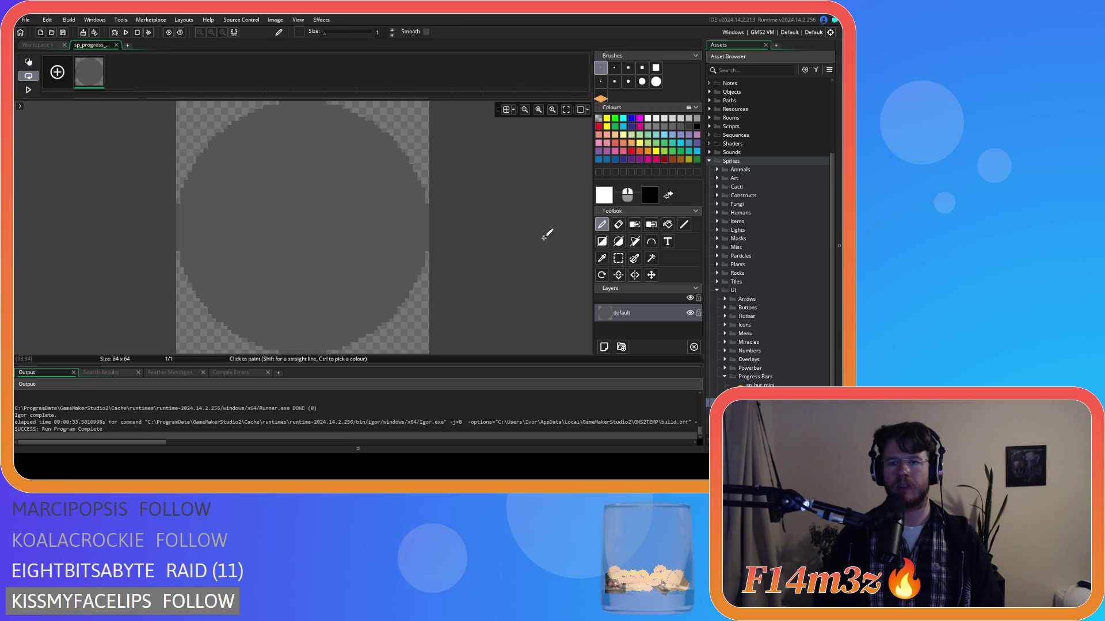
{"action": "left_click", "coordinate": [604, 195]}
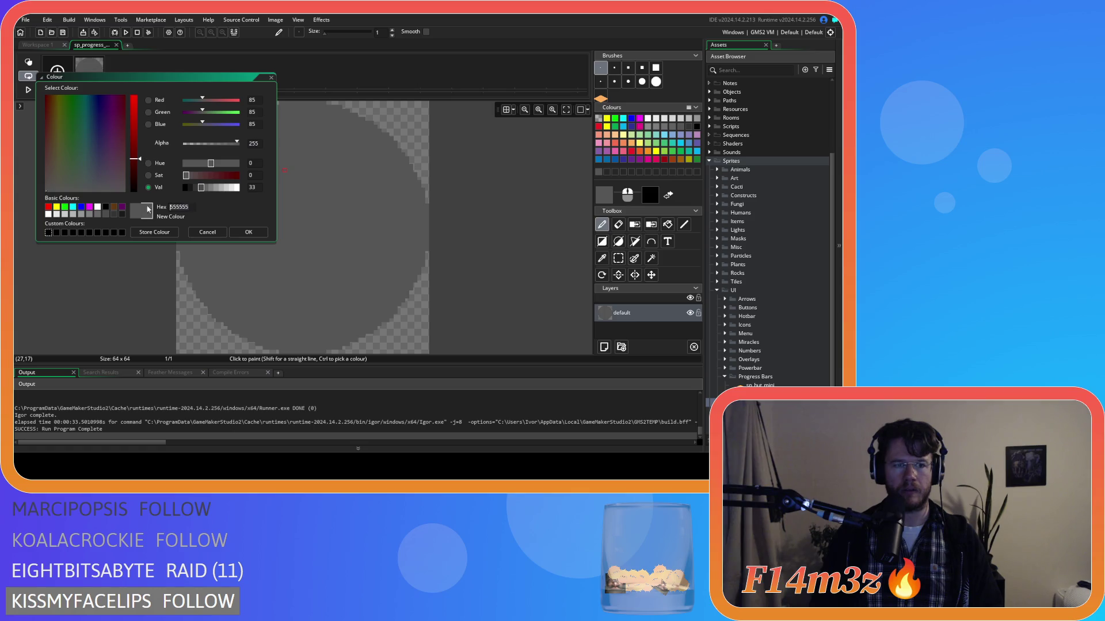
{"action": "left_click", "coordinate": [207, 231]}
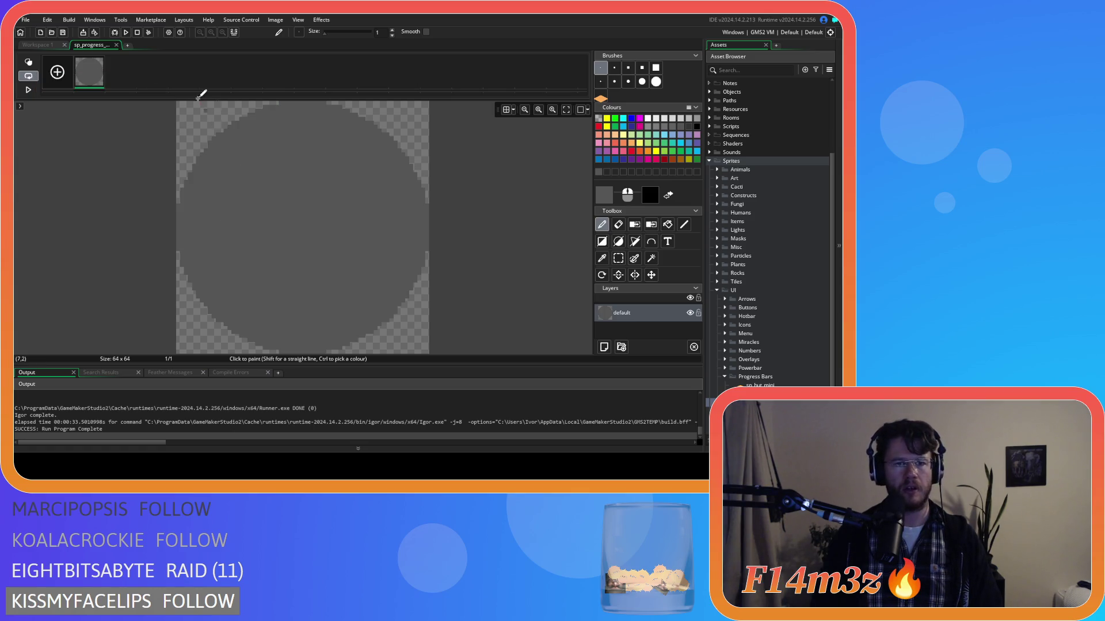
{"action": "left_click", "coordinate": [116, 45]}
{"action": "left_click", "coordinate": [474, 78]}
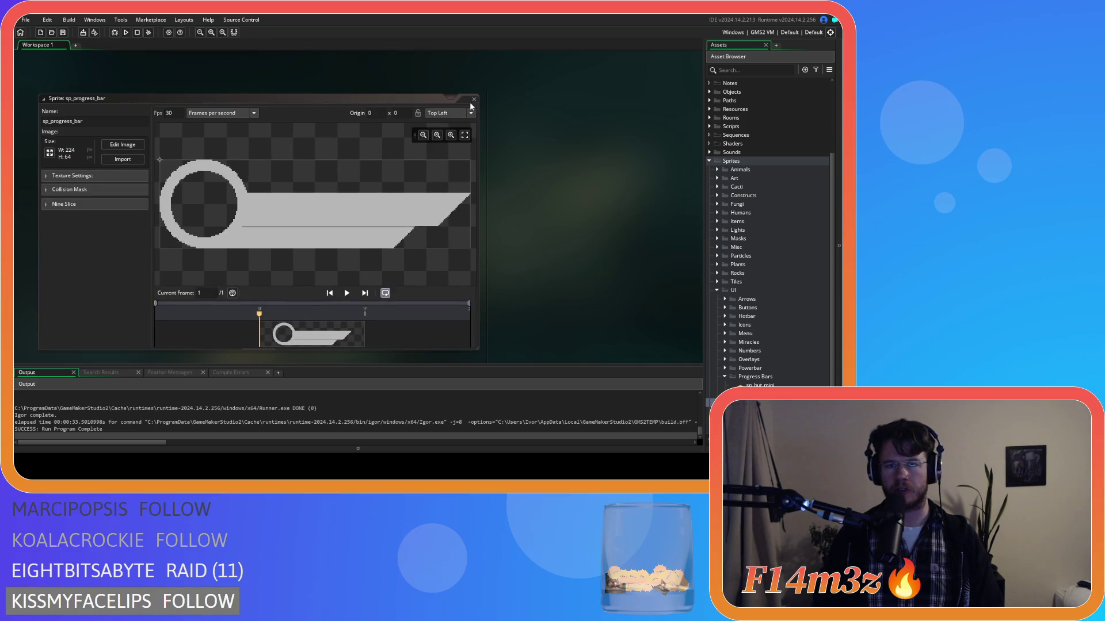
Close the sp_progress_bar sprite and open sc_drawProgressBars from Scripts > GUI > Progress.
{"action": "left_click", "coordinate": [474, 99]}
{"action": "scroll", "coordinate": [750, 285], "scroll_direction": "up", "scroll_amount": 4}
{"action": "left_click", "coordinate": [709, 231]}
{"action": "scroll", "coordinate": [729, 297], "scroll_direction": "down", "scroll_amount": 3}
{"action": "left_click", "coordinate": [716, 281]}
{"action": "left_click", "coordinate": [725, 298]}
{"action": "left_click", "coordinate": [725, 298]}
{"action": "left_click", "coordinate": [725, 315]}
{"action": "double_click", "coordinate": [745, 324]}
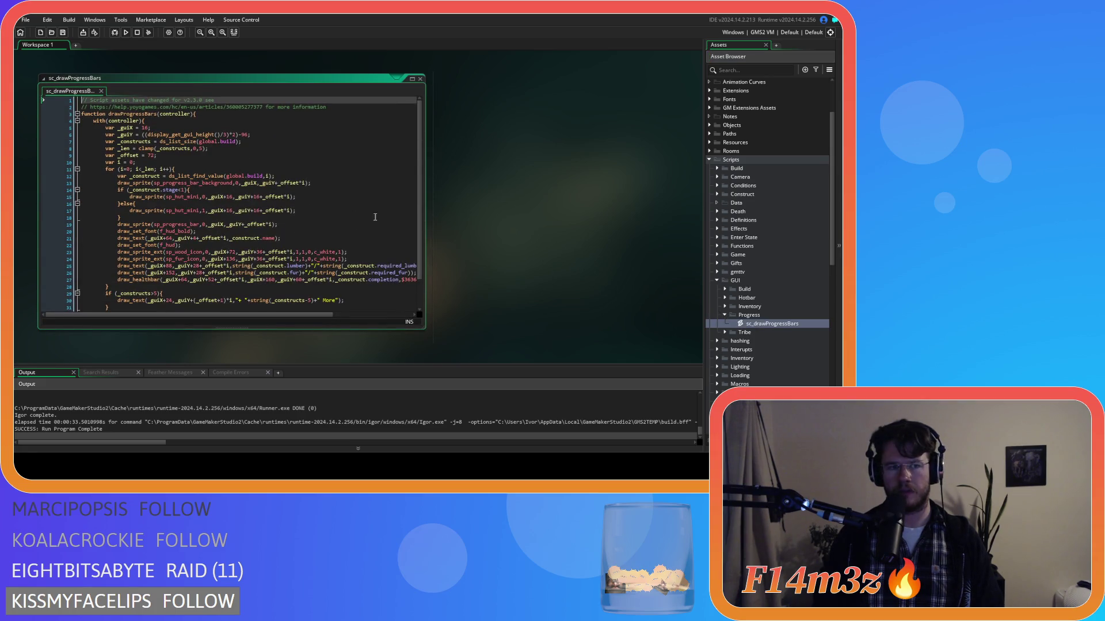
Change the health bar's $363636 colour value near the script's end and run a test build.
{"action": "left_click", "coordinate": [754, 318]}
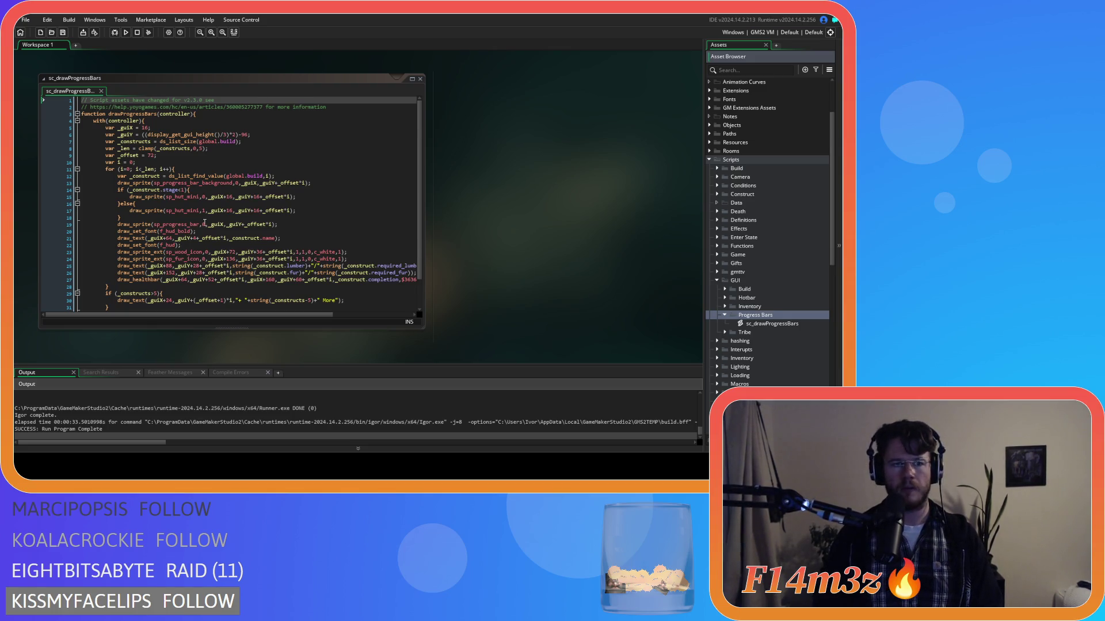
{"action": "scroll", "coordinate": [204, 222], "scroll_direction": "down", "scroll_amount": 2}
{"action": "left_click", "coordinate": [407, 239]}
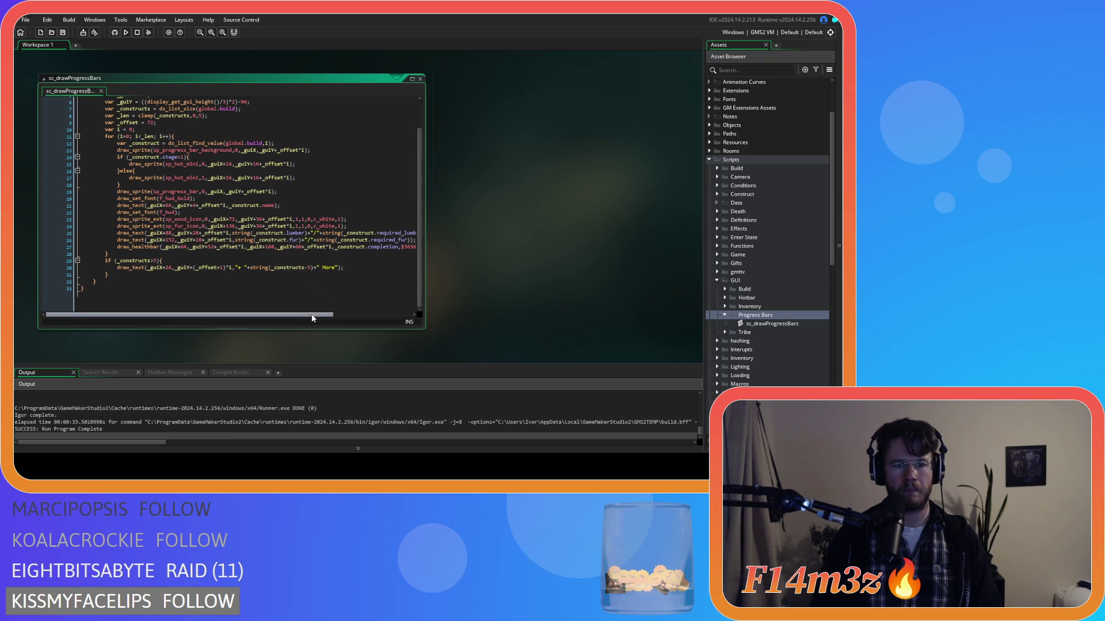
{"action": "double_click", "coordinate": [355, 254]}
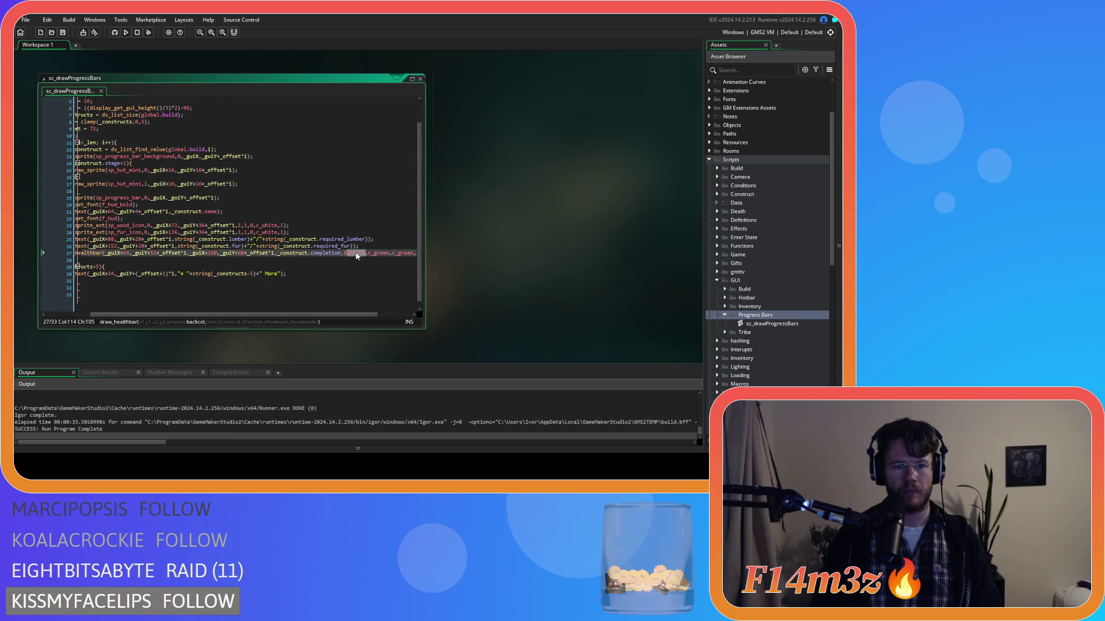
{"action": "left_click", "coordinate": [323, 259]}
{"action": "key", "text": "F5"}
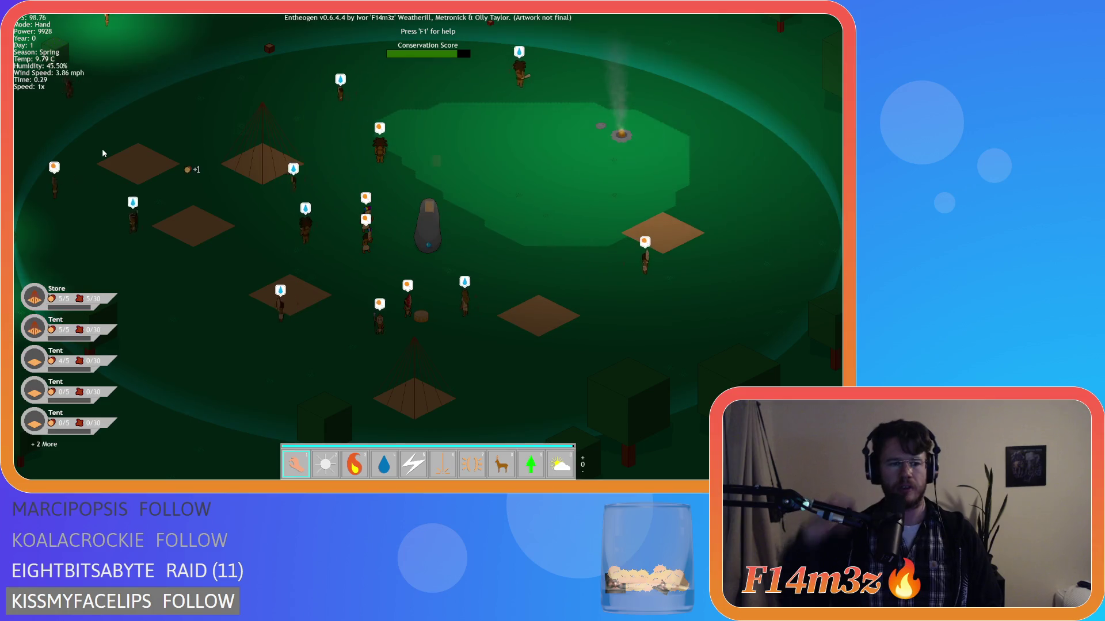
Pan the camera around the village to inspect the progress bars, then bring up the quit prompt.
{"action": "key", "text": "a"}
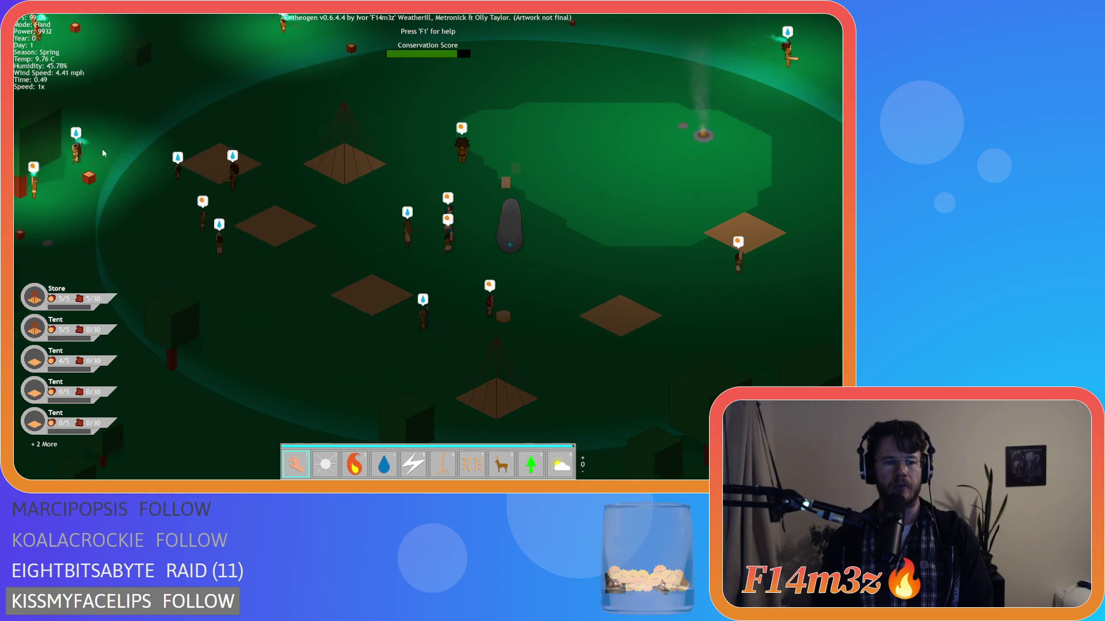
{"action": "key", "text": "d"}
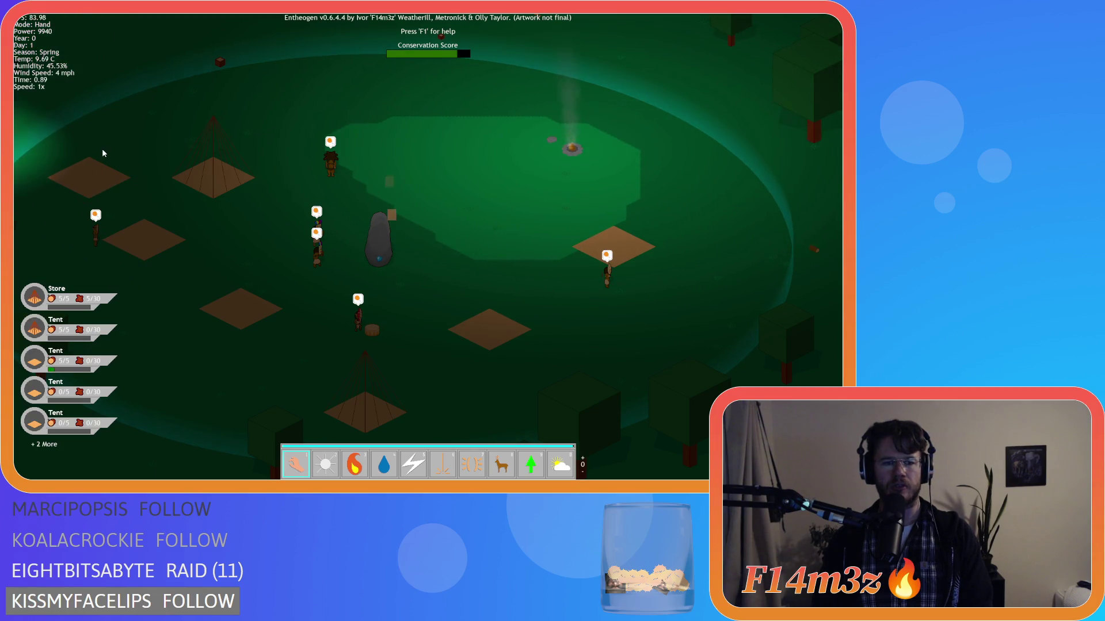
{"action": "key", "text": "a"}
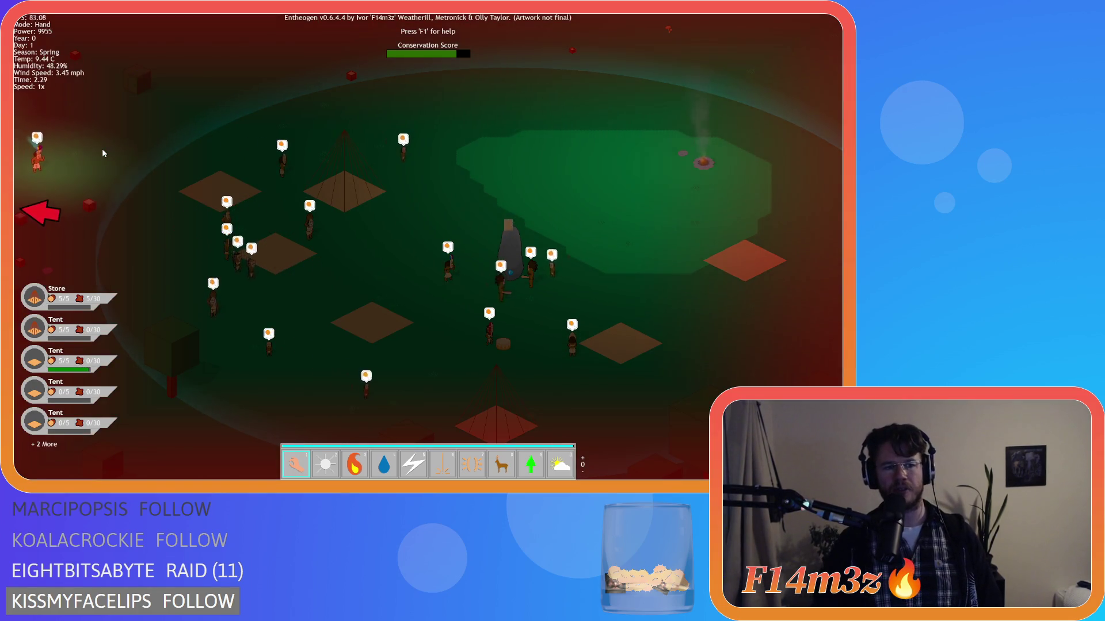
{"action": "key", "text": "a"}
{"action": "key", "text": "s"}
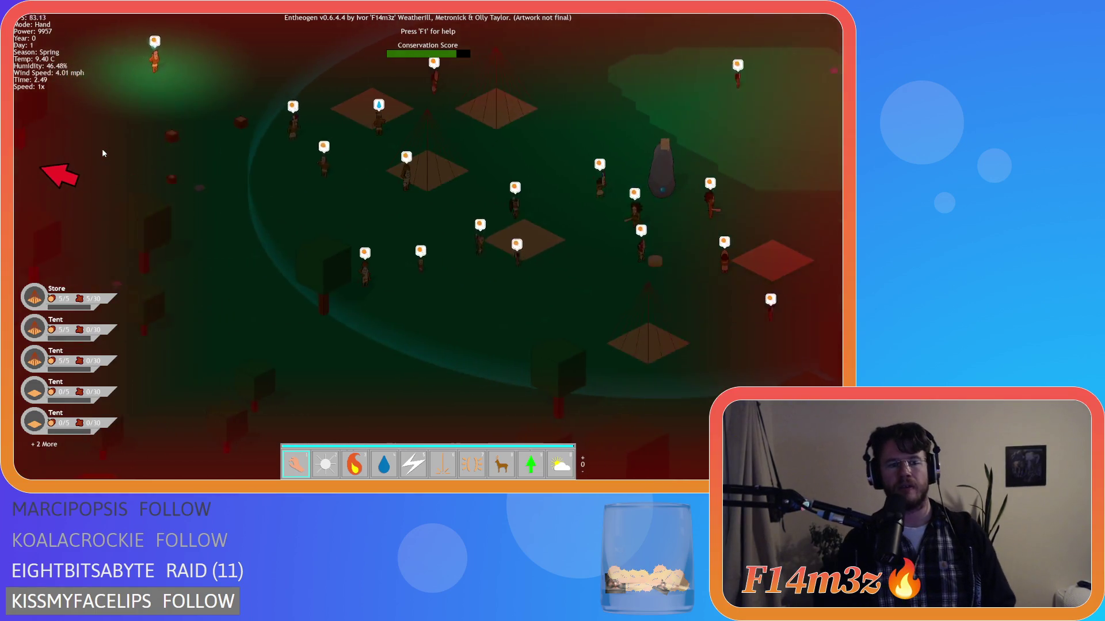
{"action": "key", "text": "w"}
{"action": "key", "text": "a"}
{"action": "scroll", "coordinate": [210, 174], "scroll_direction": "down", "scroll_amount": 3}
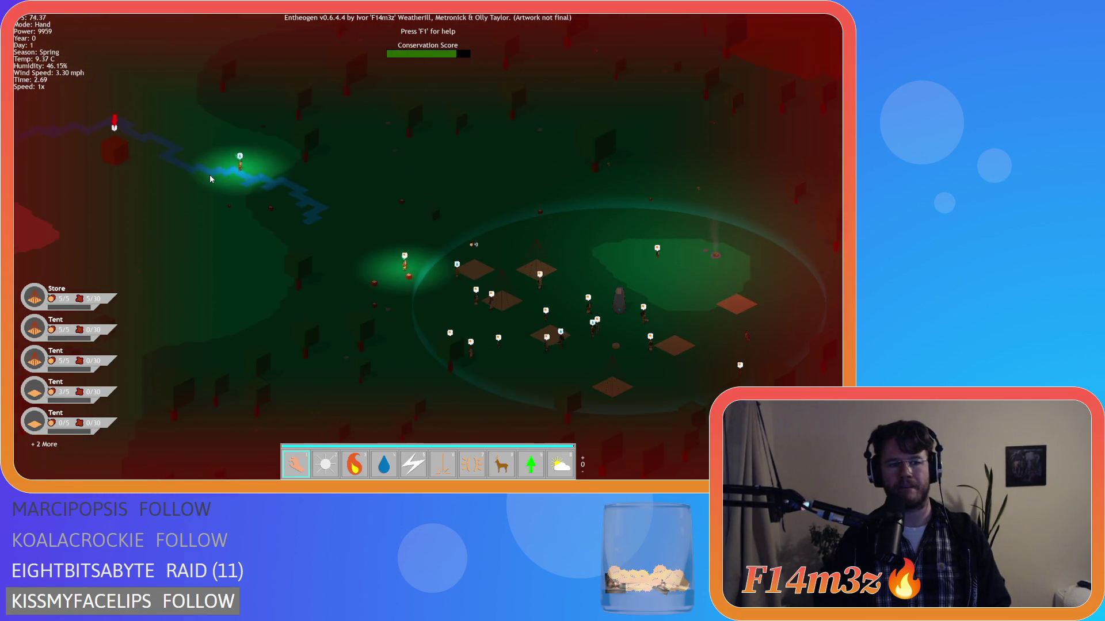
{"action": "key", "text": "s"}
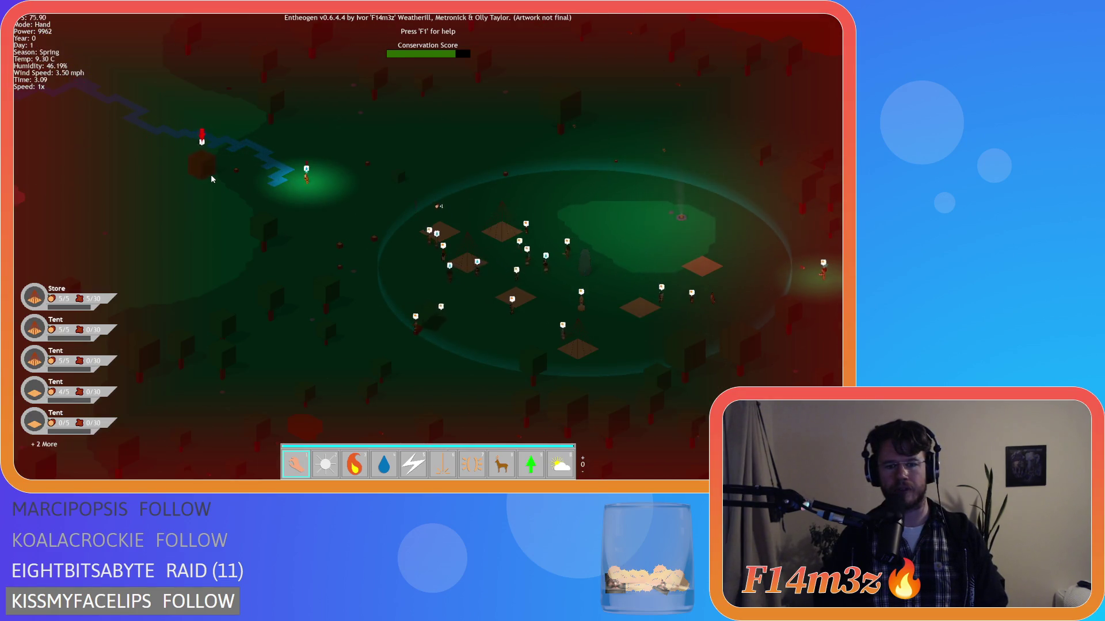
{"action": "scroll", "coordinate": [211, 174], "scroll_direction": "up", "scroll_amount": 2}
{"action": "scroll", "coordinate": [211, 175], "scroll_direction": "down", "scroll_amount": 2}
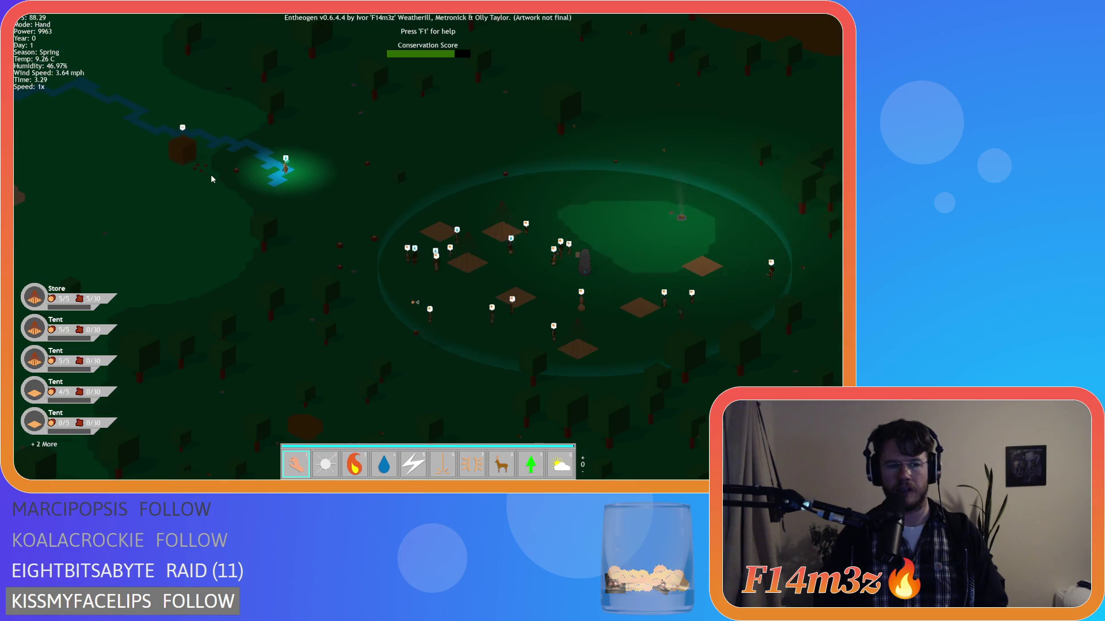
{"action": "key", "text": "a"}
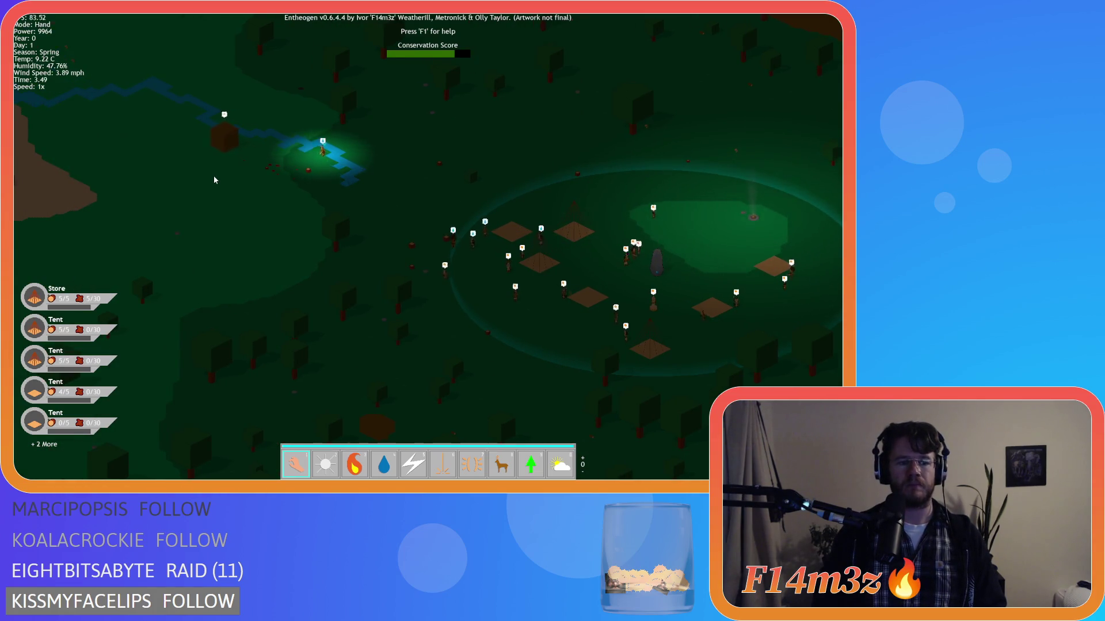
{"action": "key", "text": "d"}
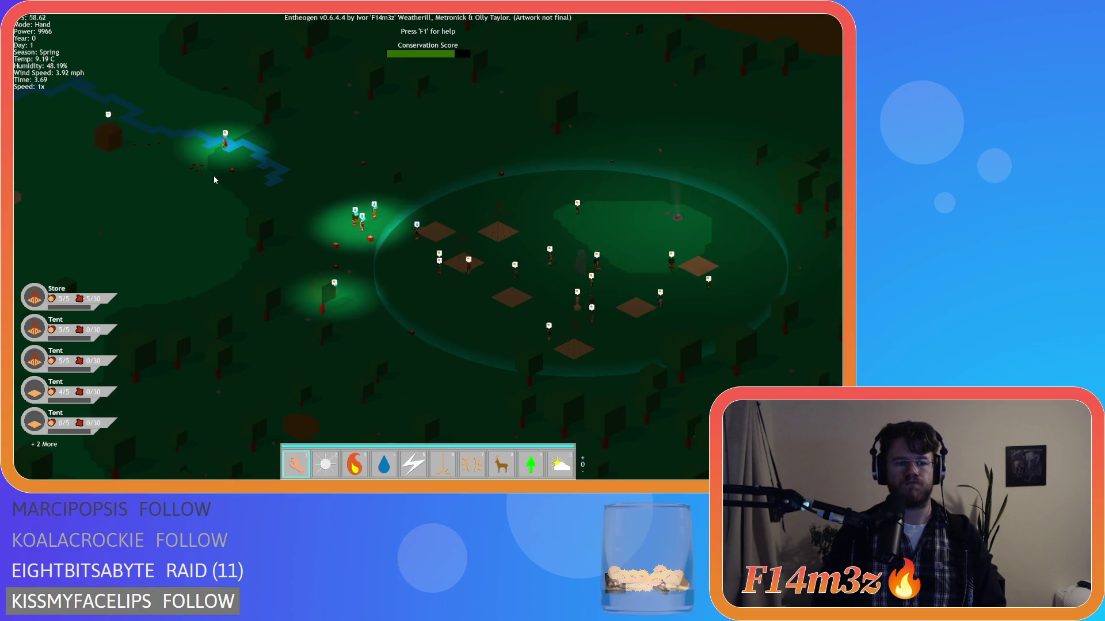
{"action": "key", "text": "Escape"}
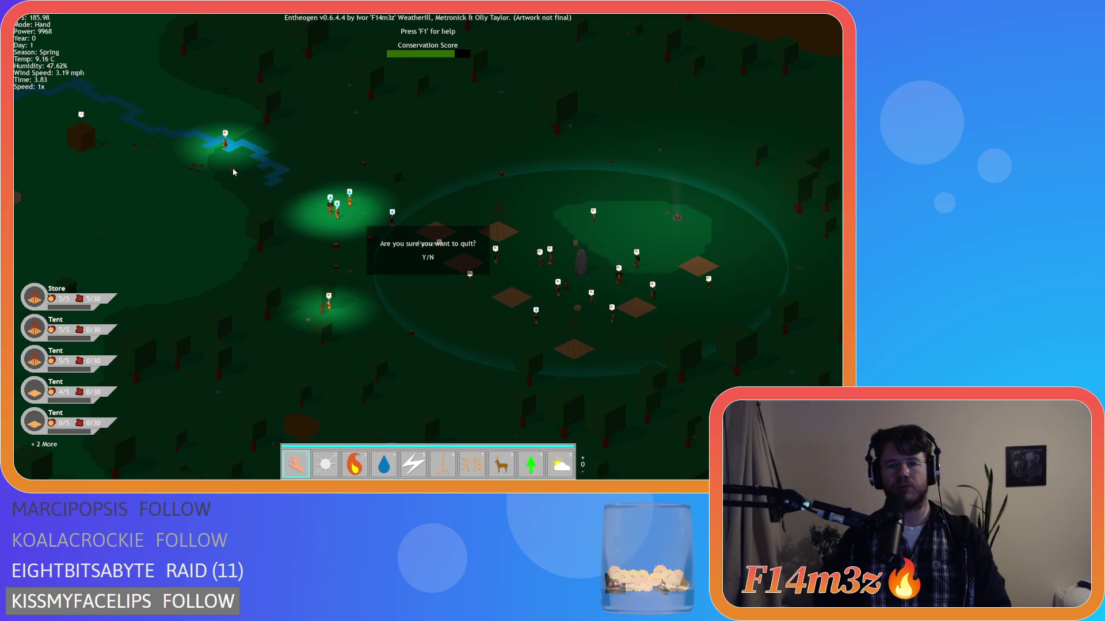
Quit the game and insert draw_set_colour(c_black); after the fur icon drawing line.
{"action": "key", "text": "y"}
{"action": "left_click", "coordinate": [305, 311]}
{"action": "mouse_move", "coordinate": [312, 313]}
{"action": "left_mouse_down"}
{"action": "mouse_move", "coordinate": [358, 318]}
{"action": "mouse_move", "coordinate": [277, 311]}
{"action": "left_mouse_up"}
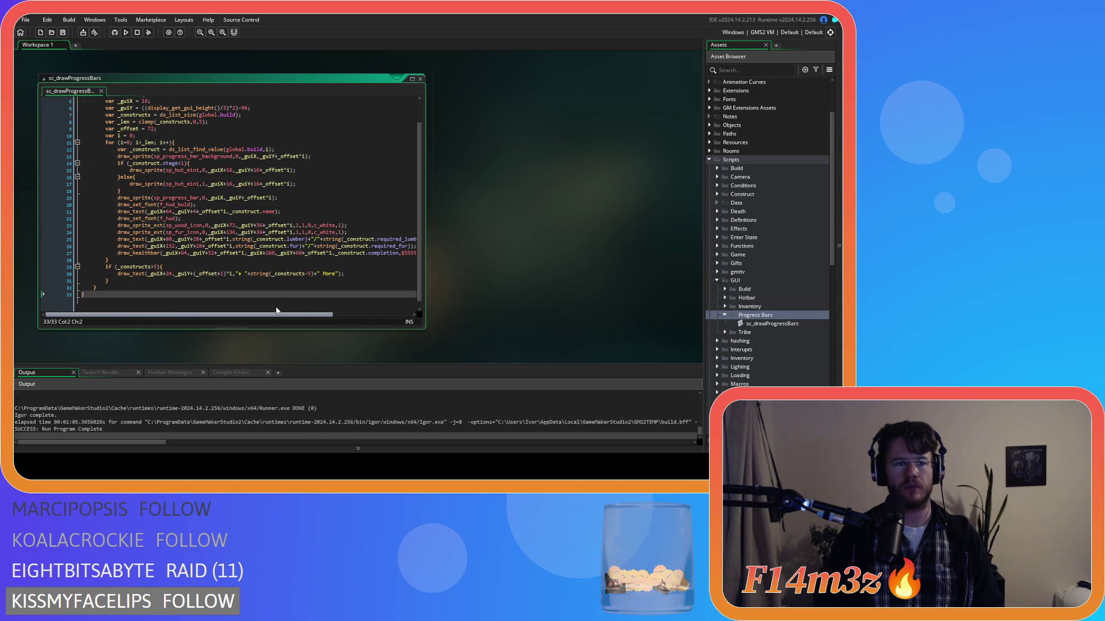
{"action": "left_click_drag", "start_coordinate": [277, 311], "coordinate": [326, 312]}
{"action": "left_click", "coordinate": [333, 232]}
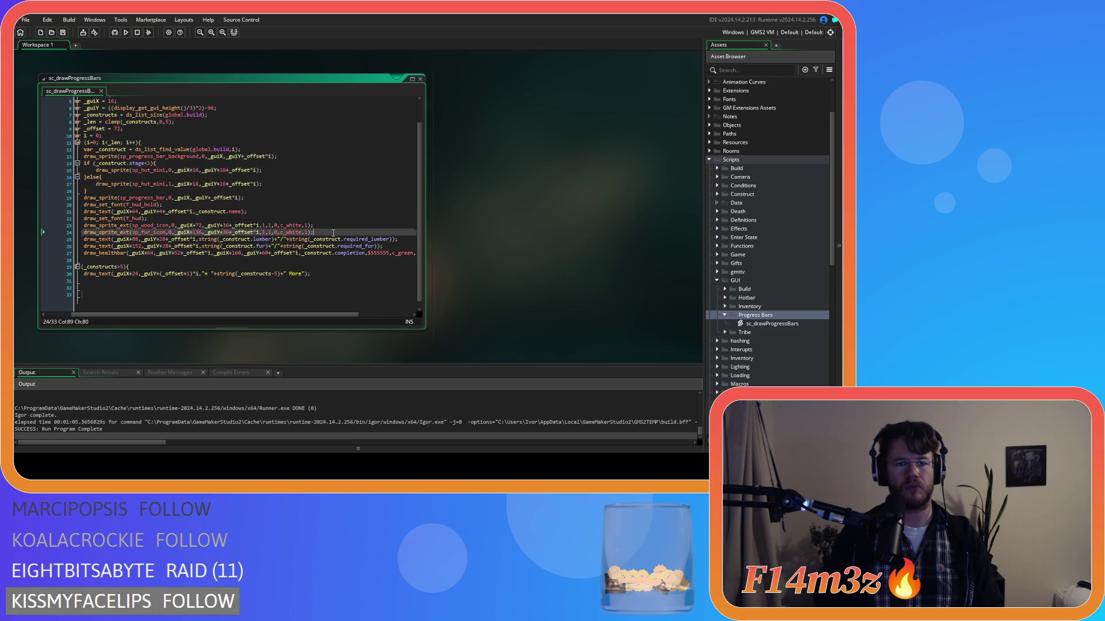
{"action": "key", "text": "Return"}
{"action": "type", "text": "dr"}
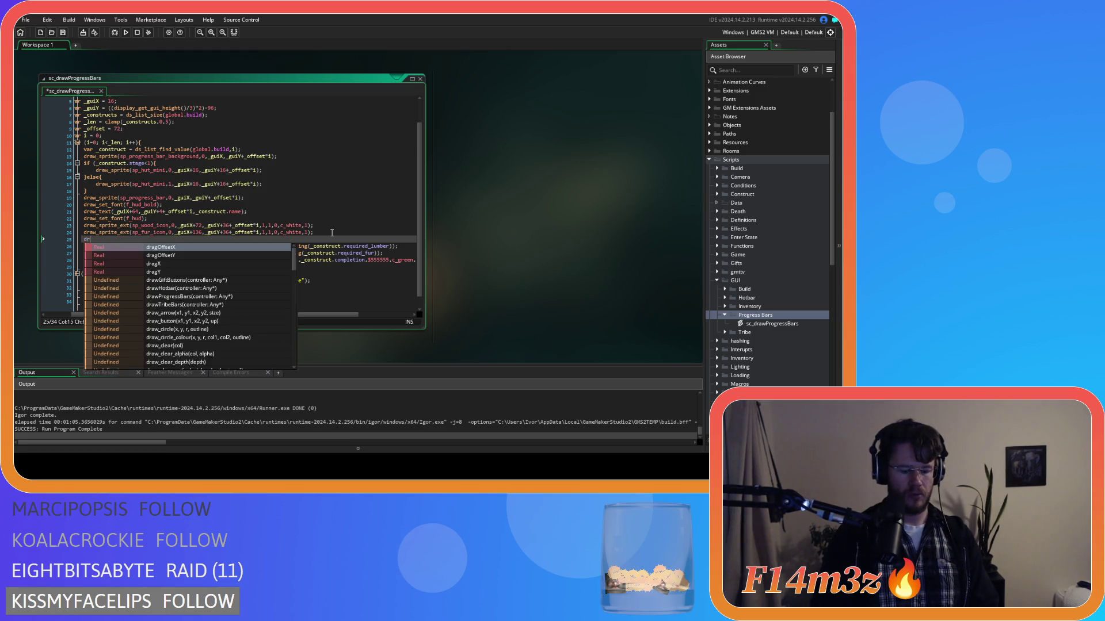
{"action": "type", "text": "aw_set_c"}
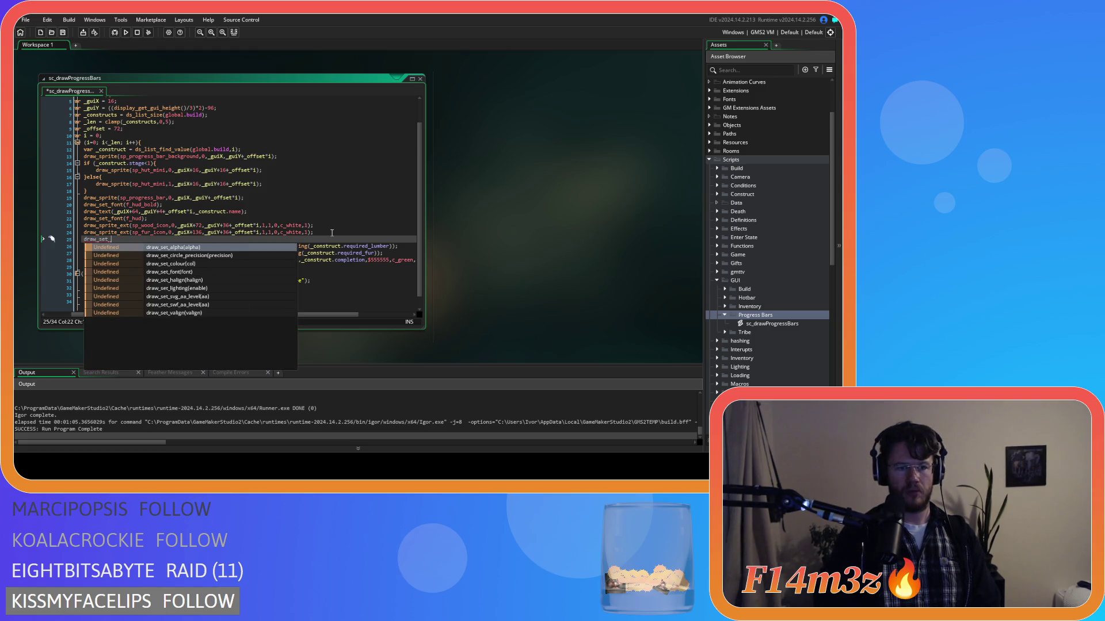
{"action": "key", "text": "Down"}
{"action": "key", "text": "Return"}
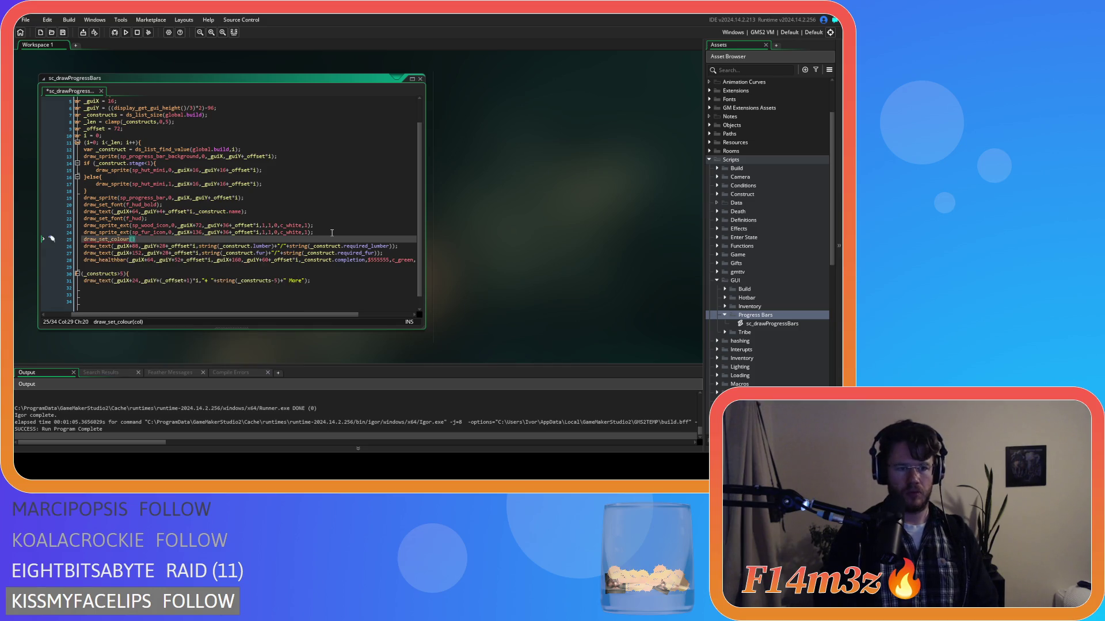
{"action": "type", "text": "c_"}
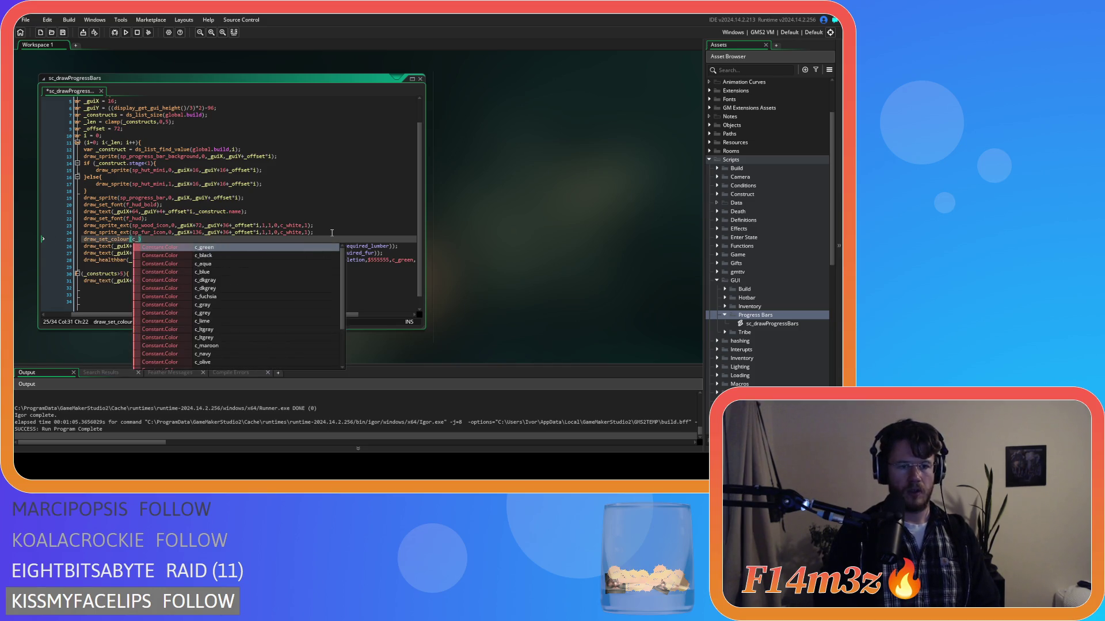
{"action": "type", "text": "bla"}
{"action": "key", "text": "Return"}
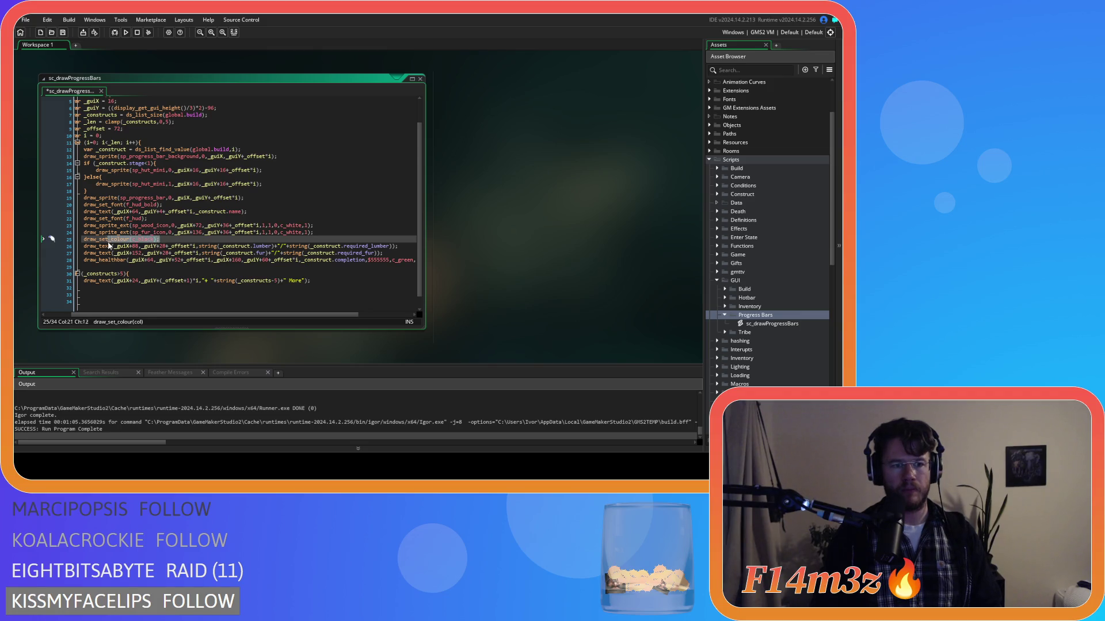
Add draw_set_colour(c_white); after the fur count text line and rebuild the game.
{"action": "left_click", "coordinate": [399, 254]}
{"action": "key", "text": "Return"}
{"action": "type", "text": "draw_set_colour(c_black);"}
{"action": "left_click", "coordinate": [141, 260]}
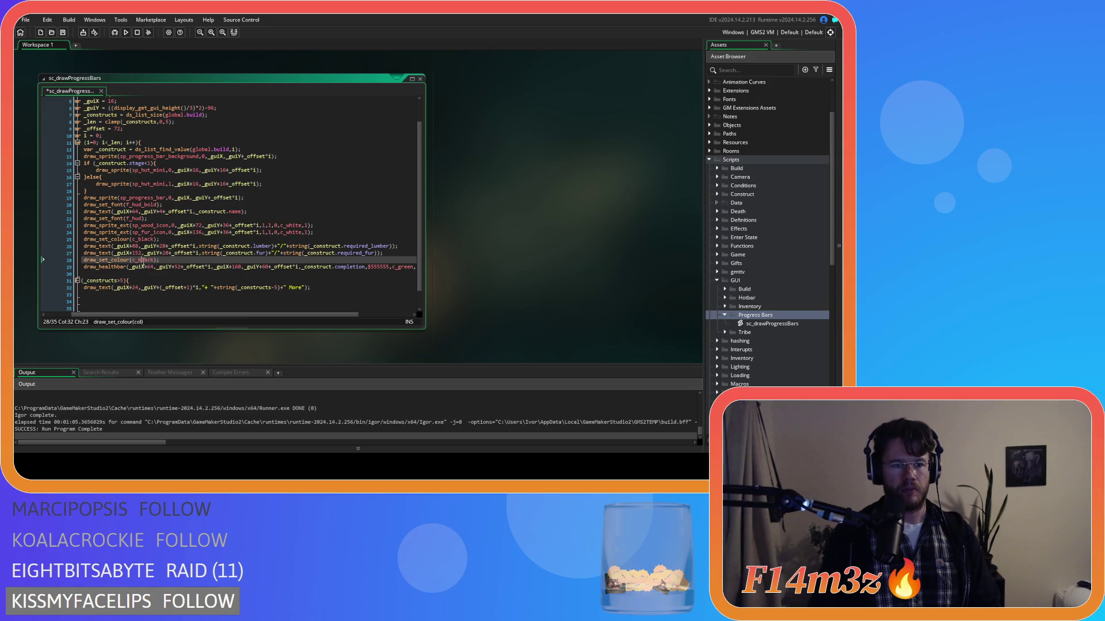
{"action": "type", "text": "c_white"}
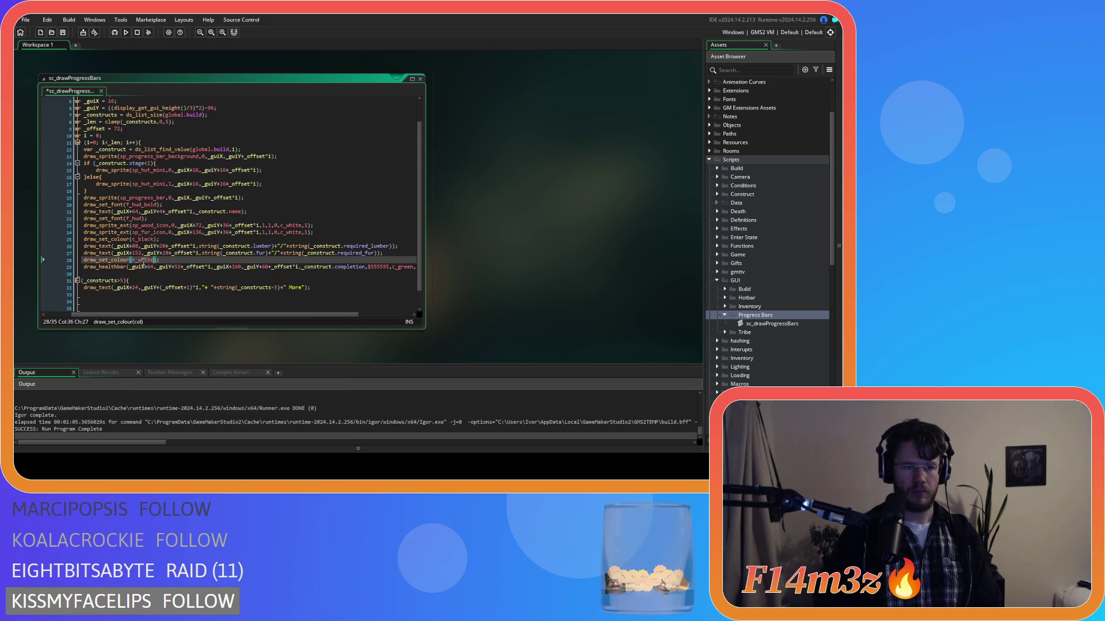
{"action": "key", "text": "F5"}
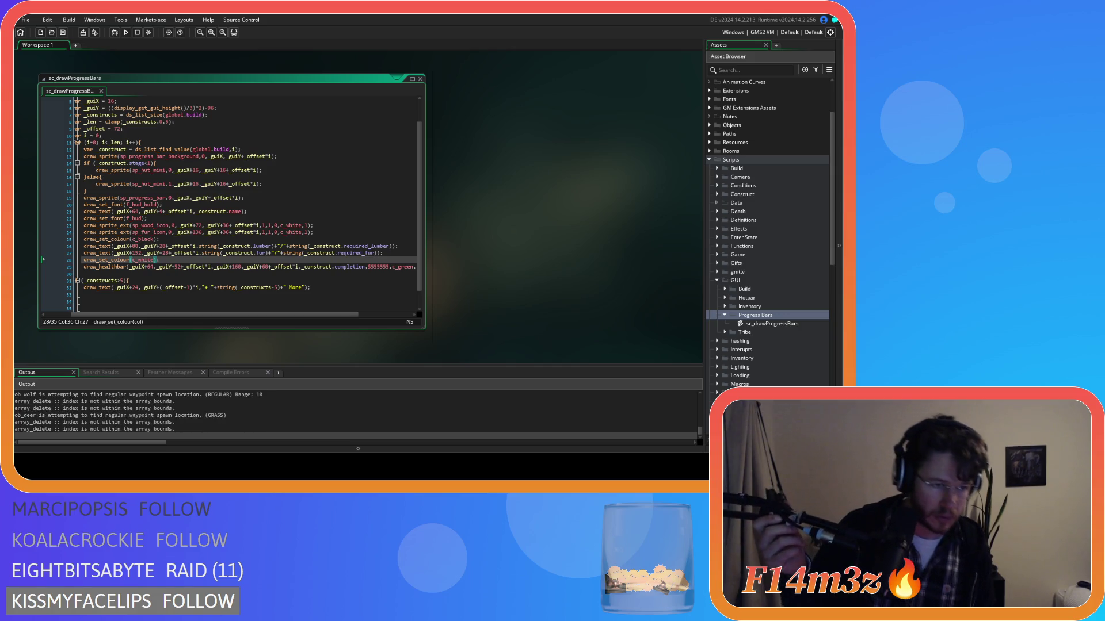
Switch to the running game and pan west, then back east across the village to the campfire.
{"action": "key", "text": "alt+Tab"}
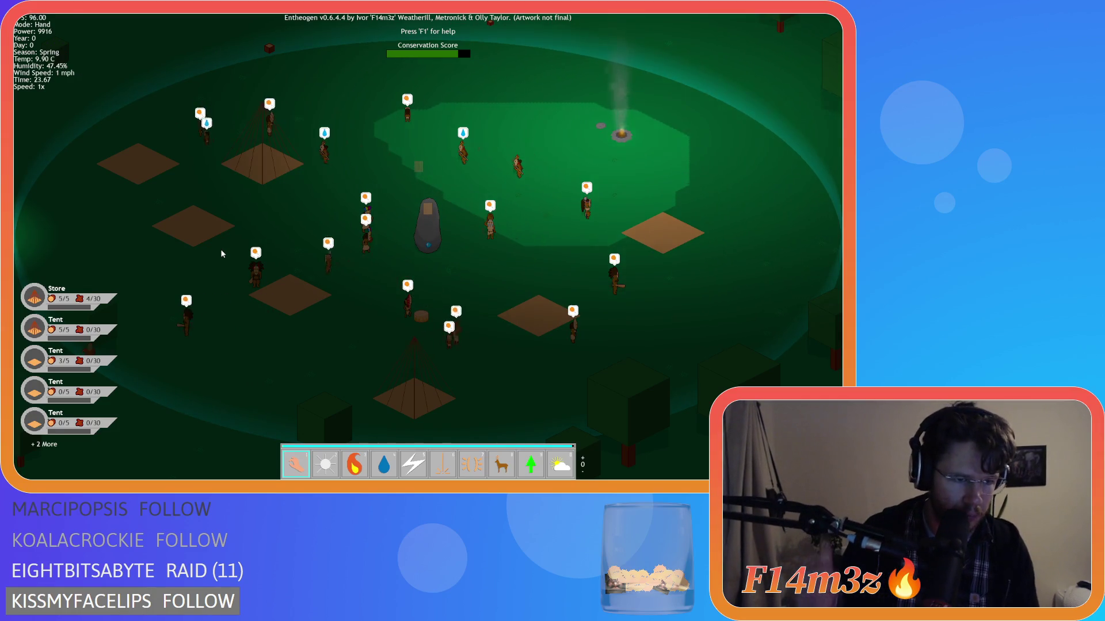
{"action": "scroll", "coordinate": [223, 254], "scroll_direction": "down", "scroll_amount": 3}
{"action": "scroll", "coordinate": [220, 236], "scroll_direction": "up", "scroll_amount": 3}
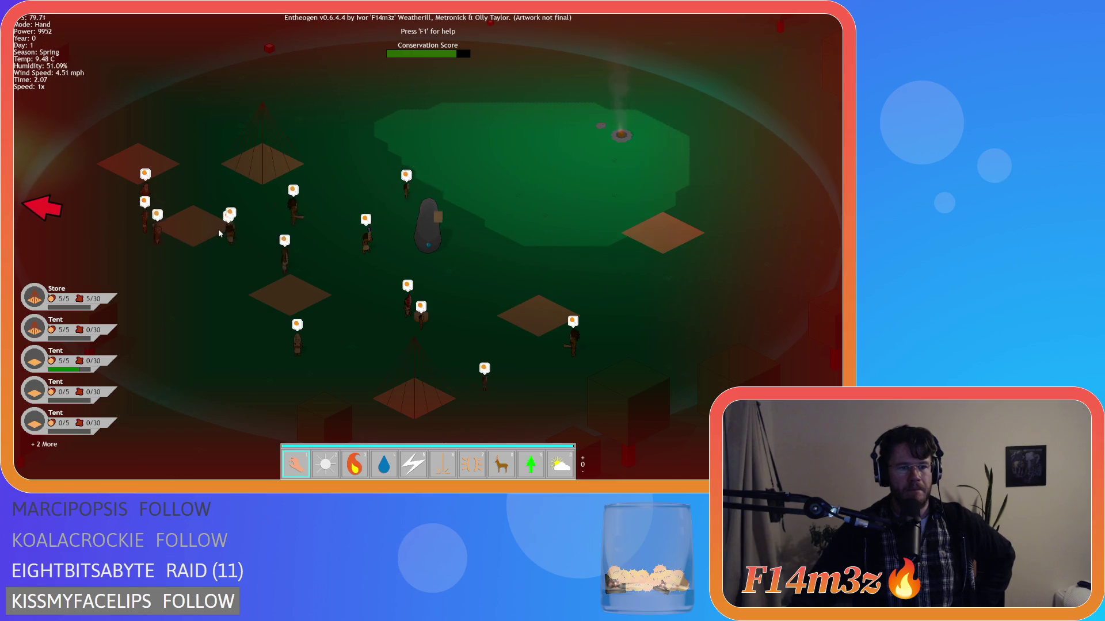
{"action": "key", "text": "Left"}
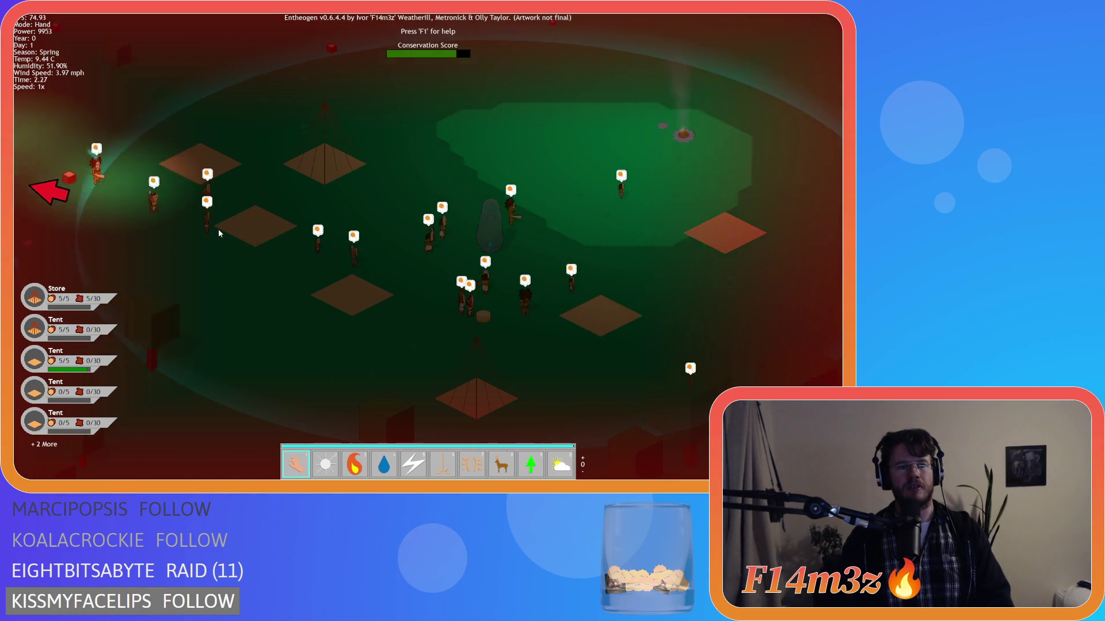
{"action": "key", "text": "Left"}
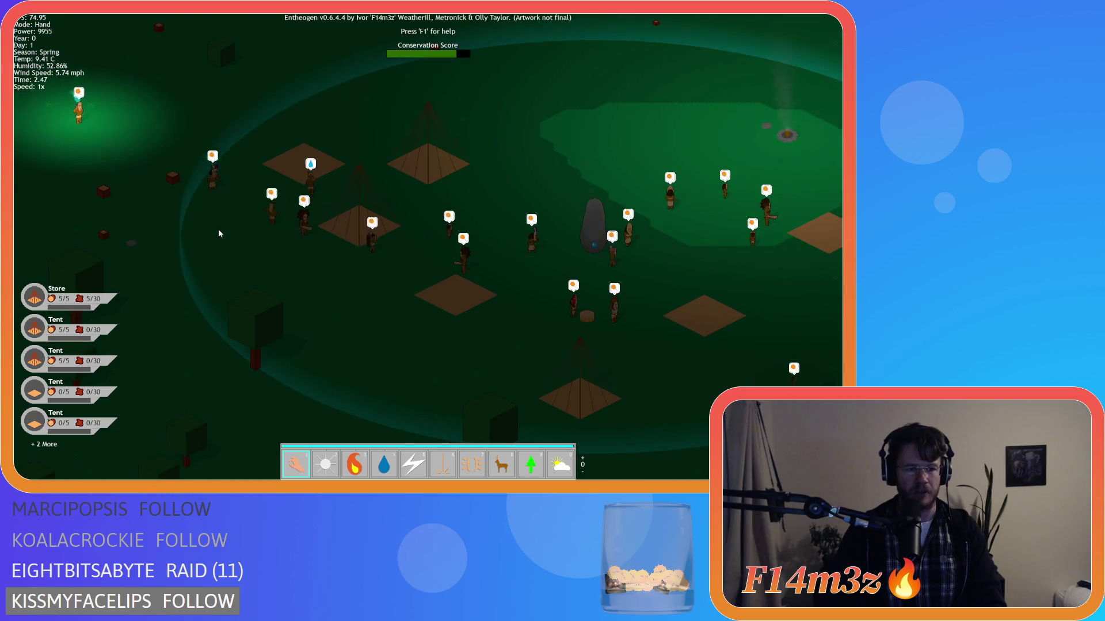
{"action": "key", "text": "Left"}
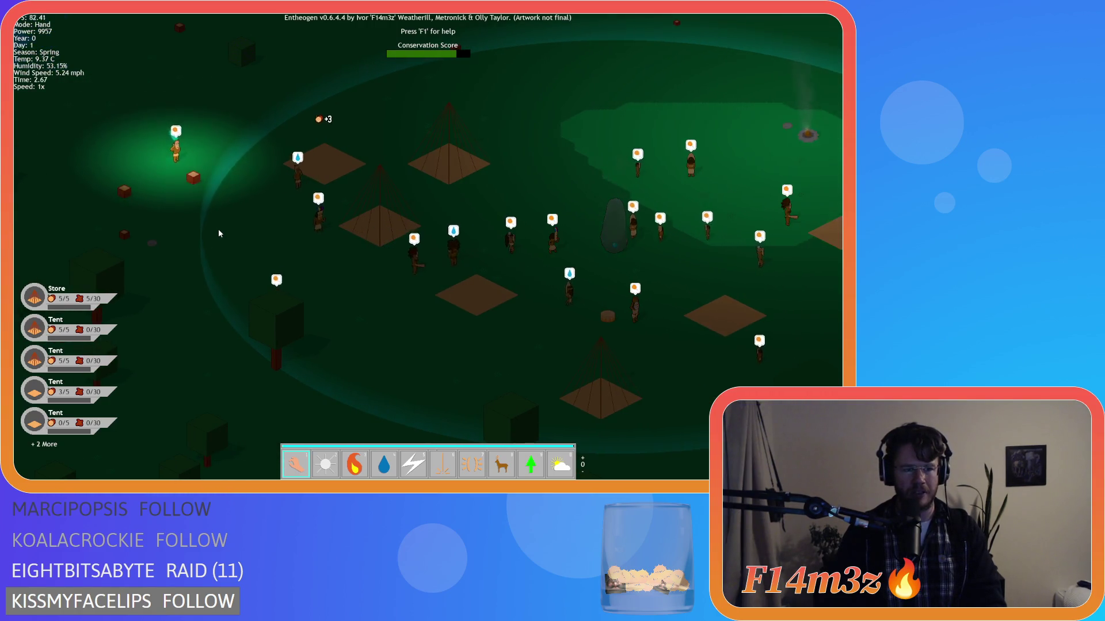
{"action": "key", "text": "Left"}
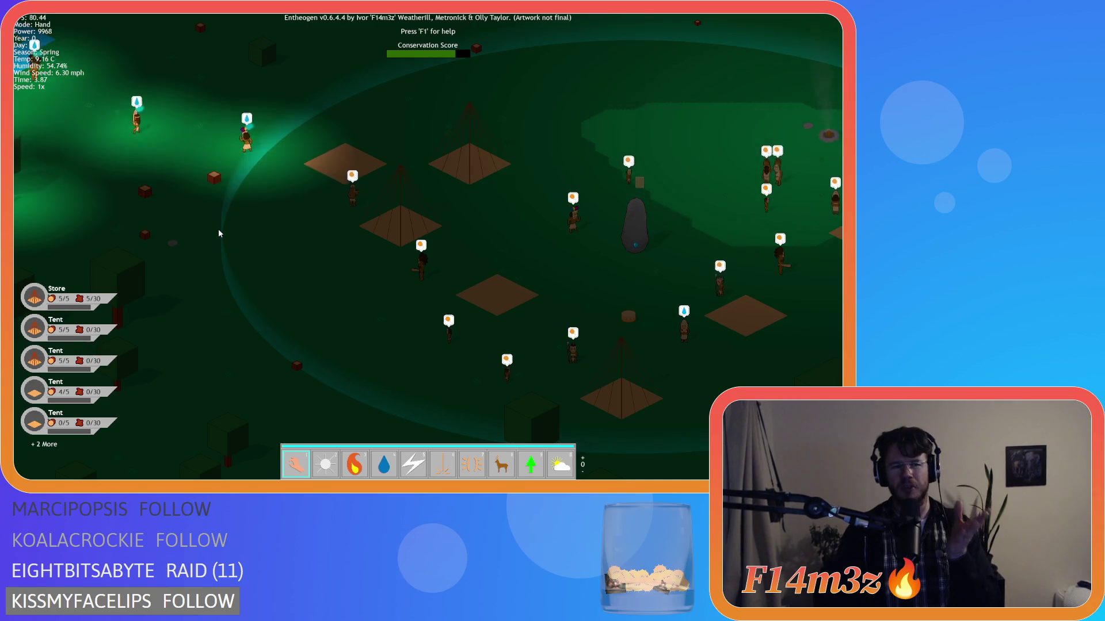
{"action": "key", "text": "w"}
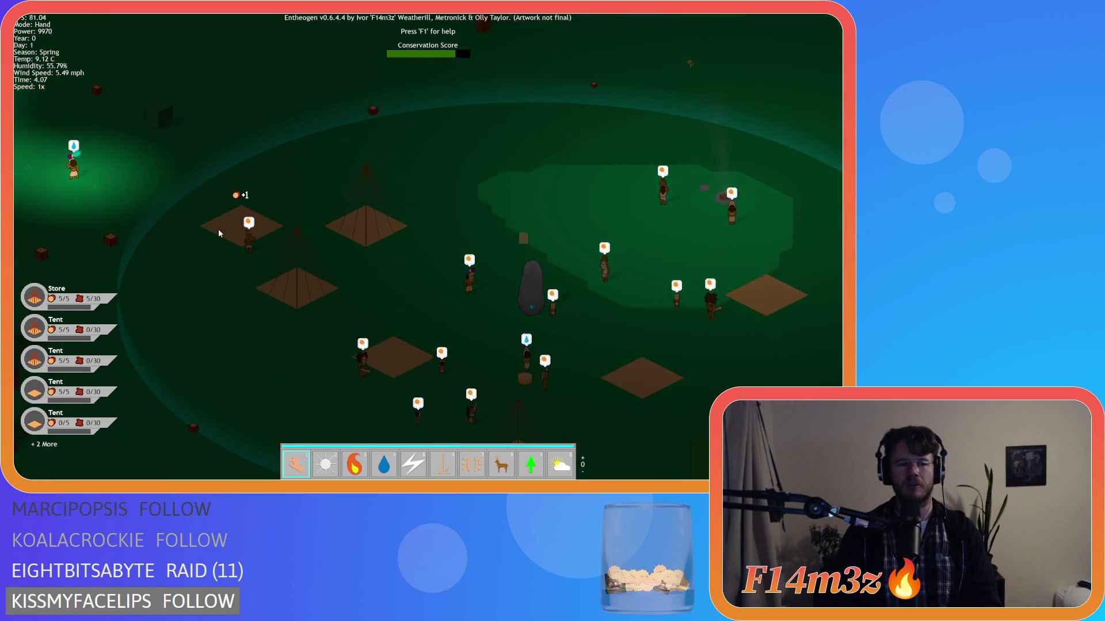
{"action": "key", "text": "s"}
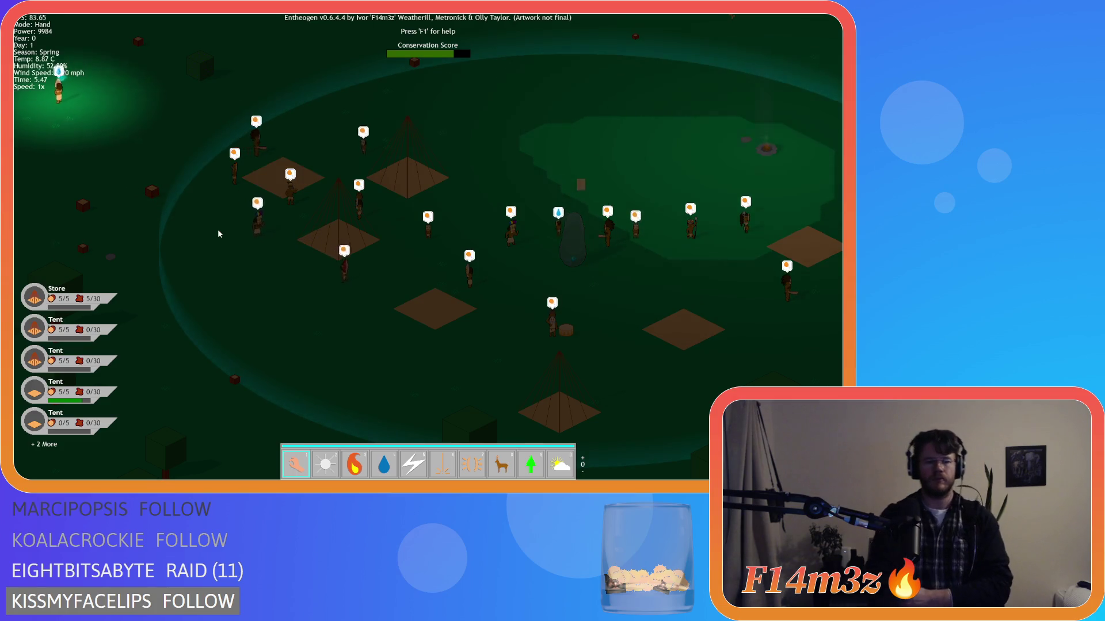
{"action": "key", "text": "d"}
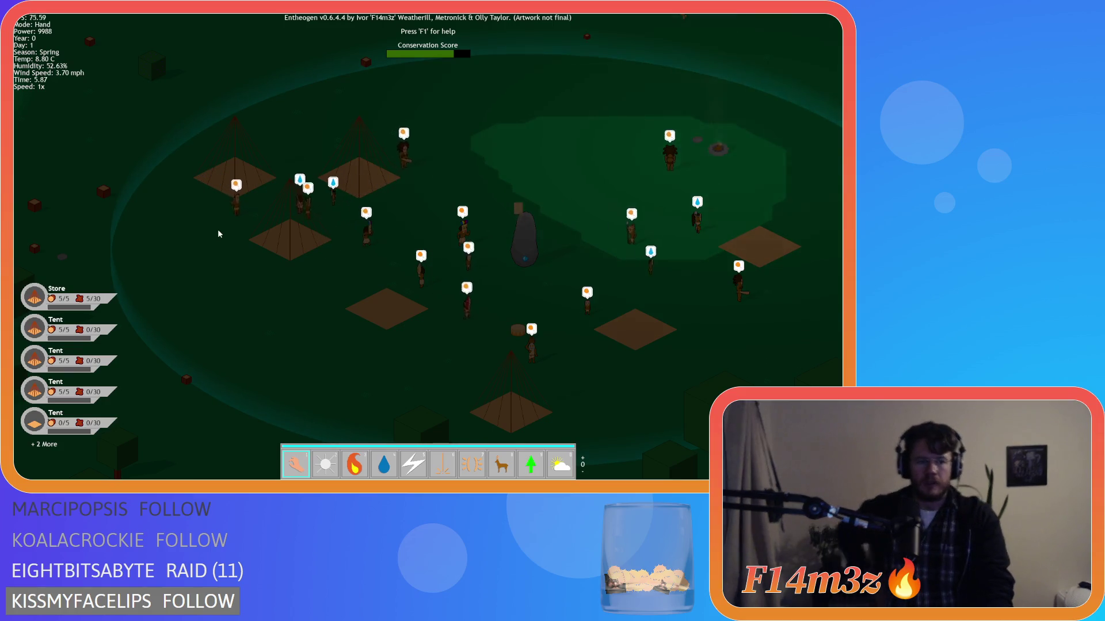
{"action": "key", "text": "d"}
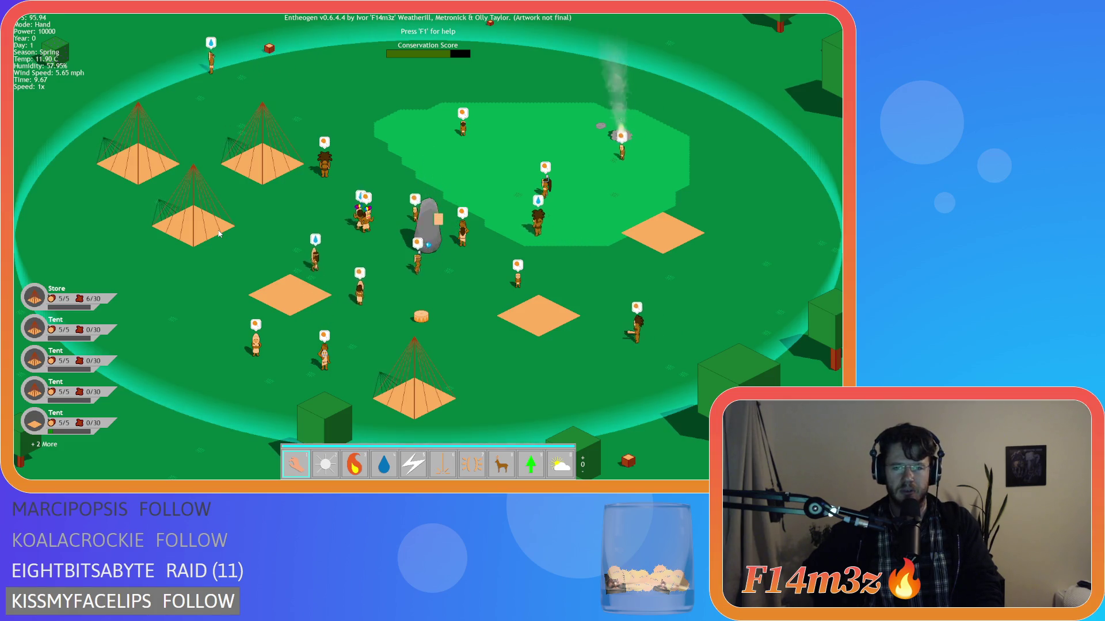
Pan up-left to view the river and trees west of the village, then back east.
{"action": "key", "text": "a"}
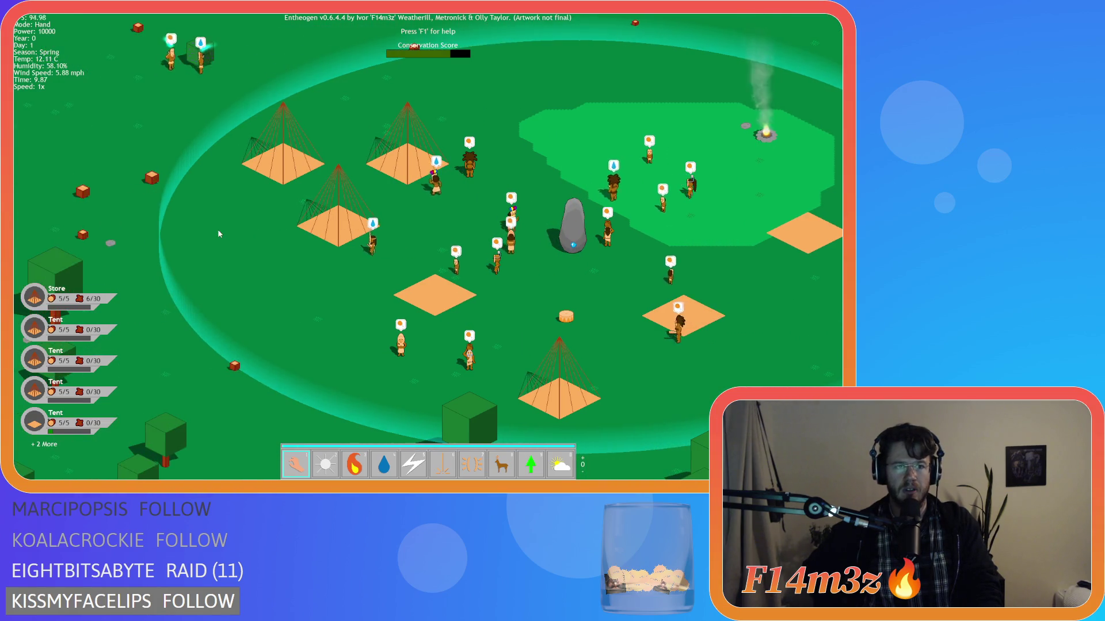
{"action": "key", "text": "w"}
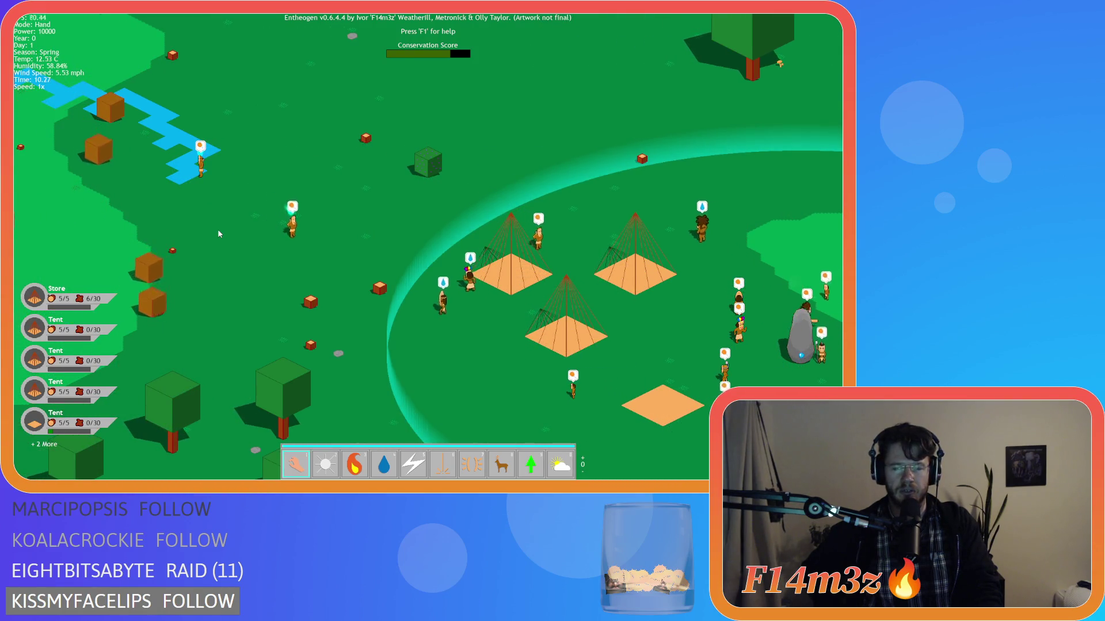
{"action": "key", "text": "d"}
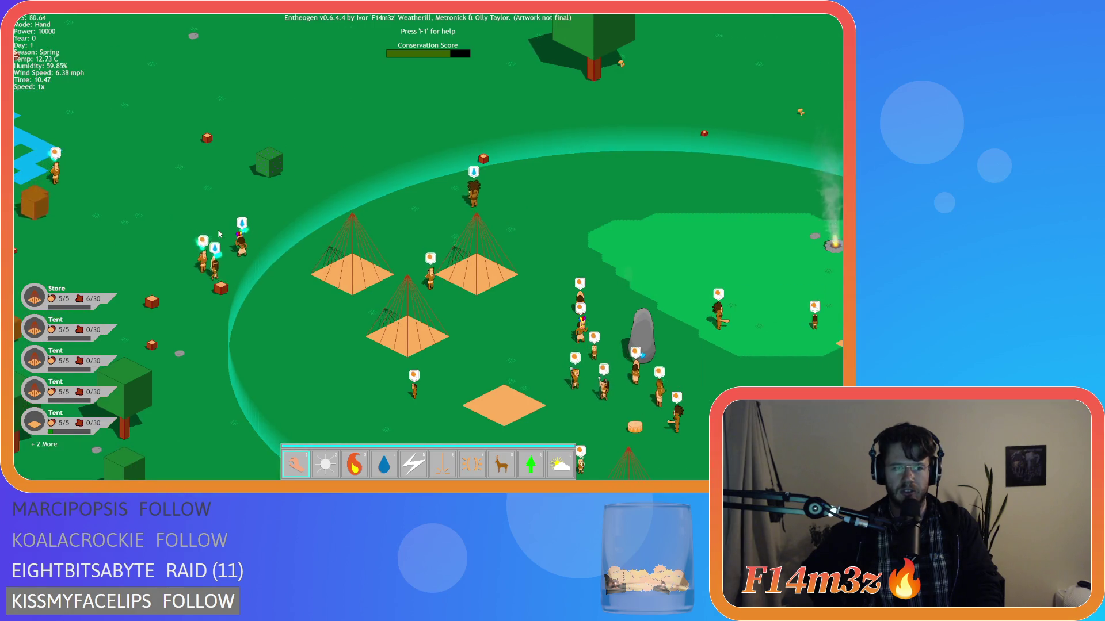
{"action": "key", "text": "a"}
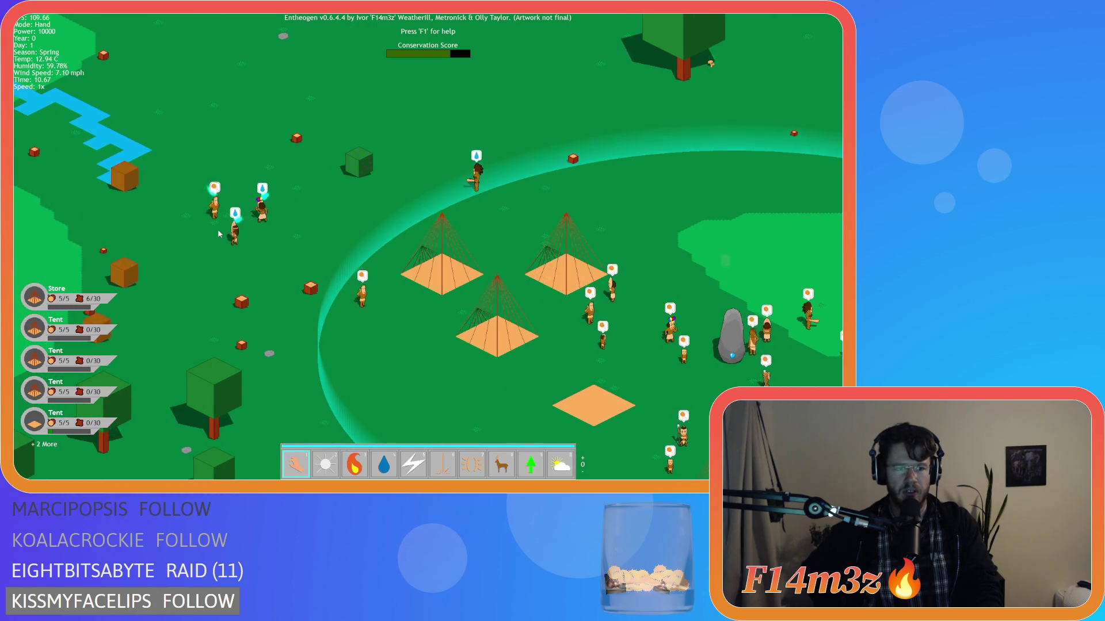
{"action": "key", "text": "space"}
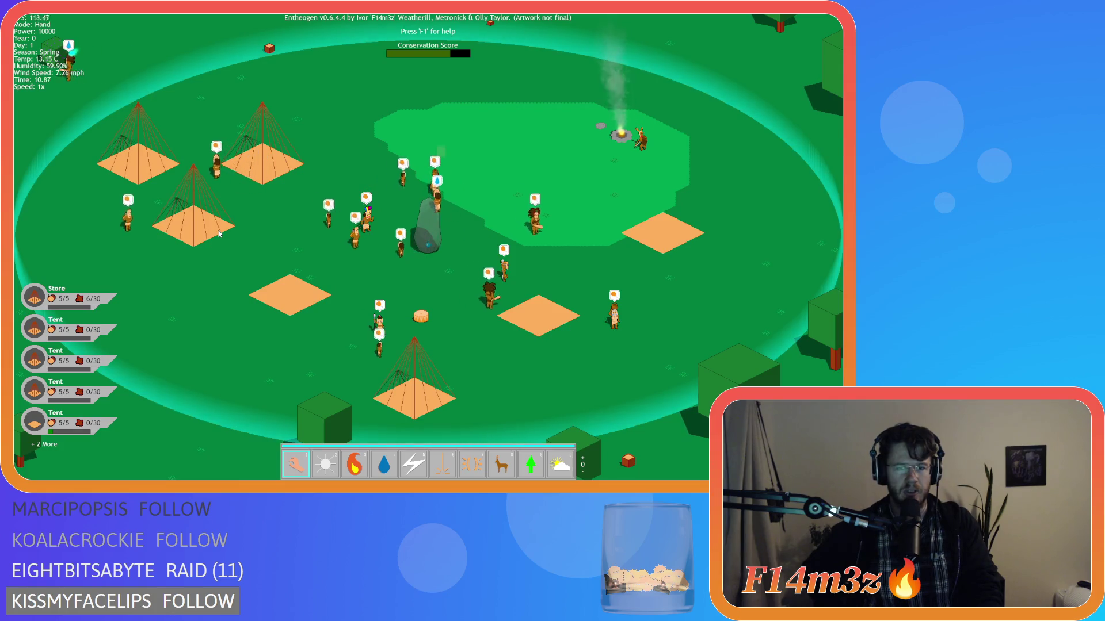
{"action": "key", "text": "a"}
{"action": "key", "text": "w"}
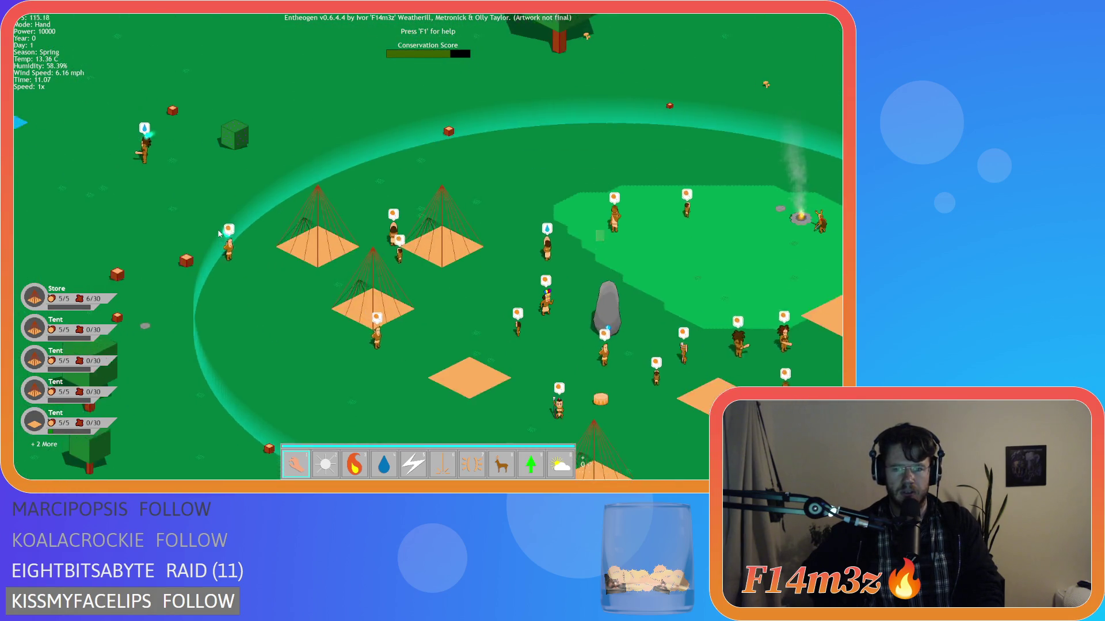
{"action": "key", "text": "a"}
{"action": "key", "text": "w"}
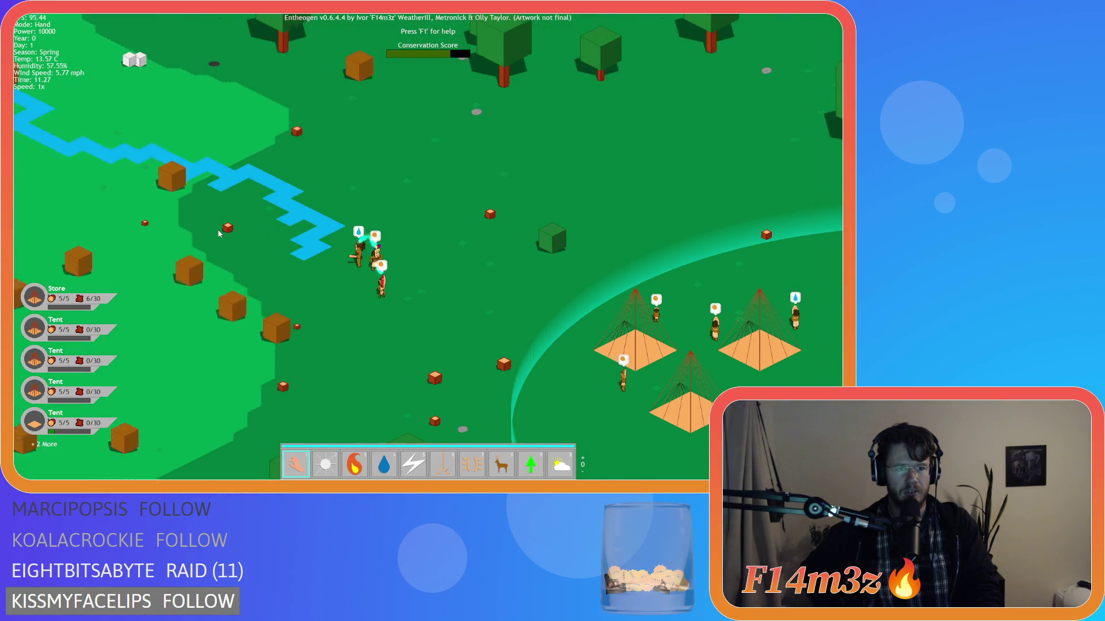
{"action": "key", "text": "a"}
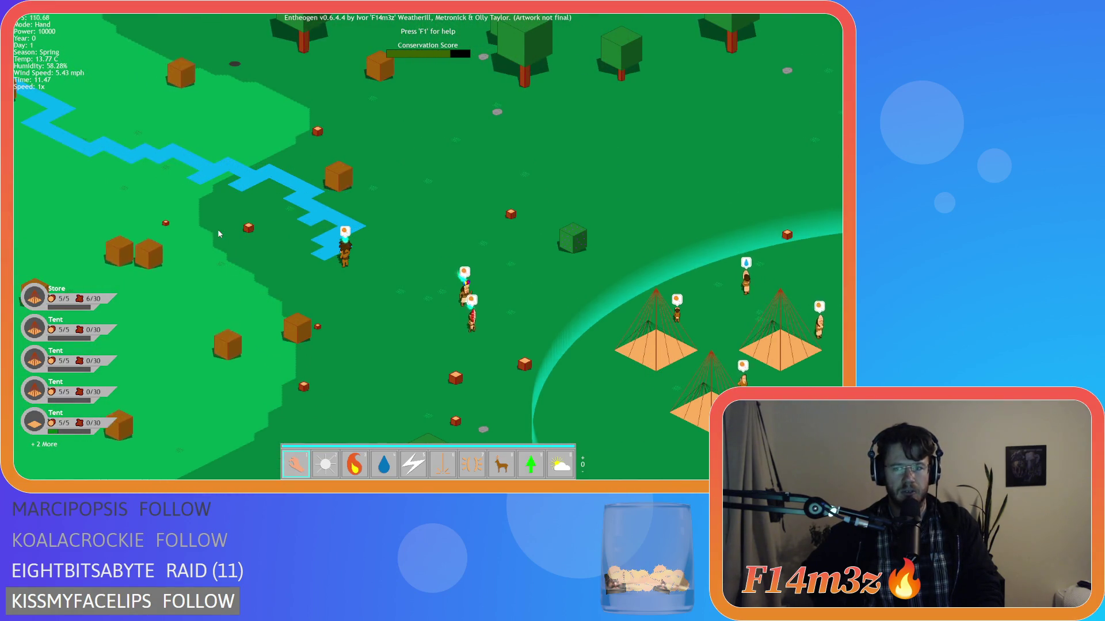
{"action": "key", "text": "d"}
{"action": "key", "text": "s"}
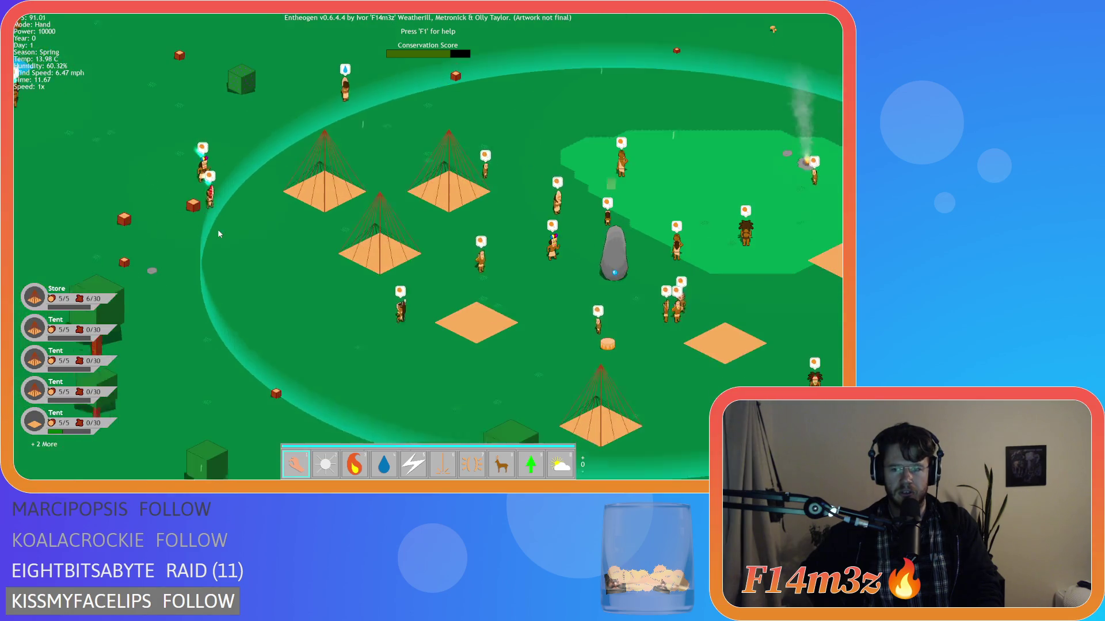
{"action": "key", "text": "d"}
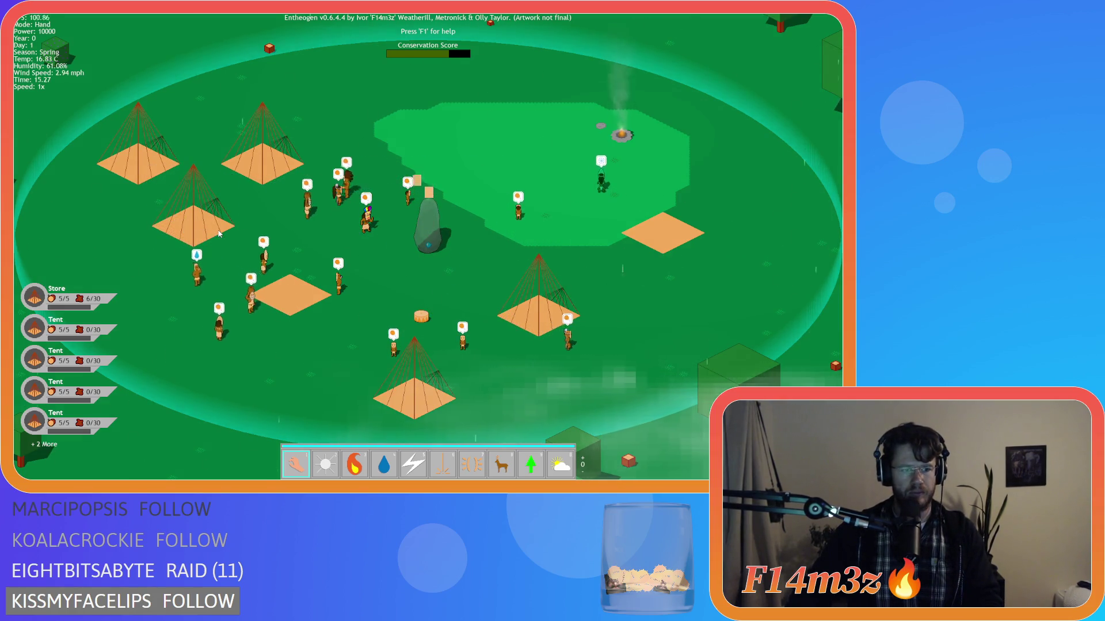
Pan east into the forest to the purple creatures and blood pool, then recentre on the village.
{"action": "key", "text": "s"}
{"action": "key", "text": "w"}
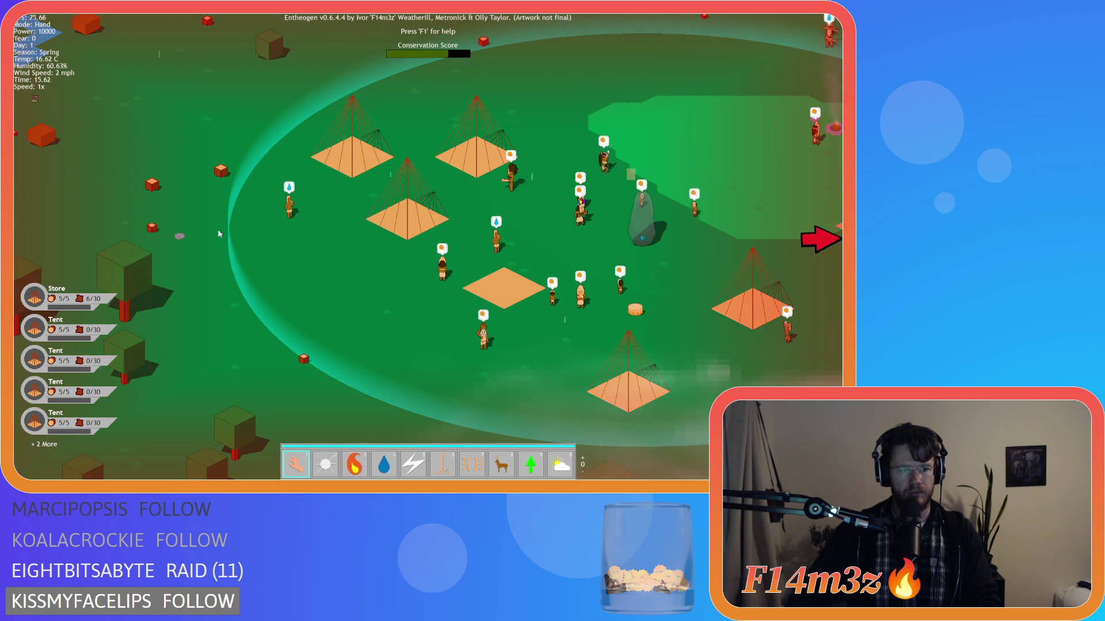
{"action": "key", "text": "w"}
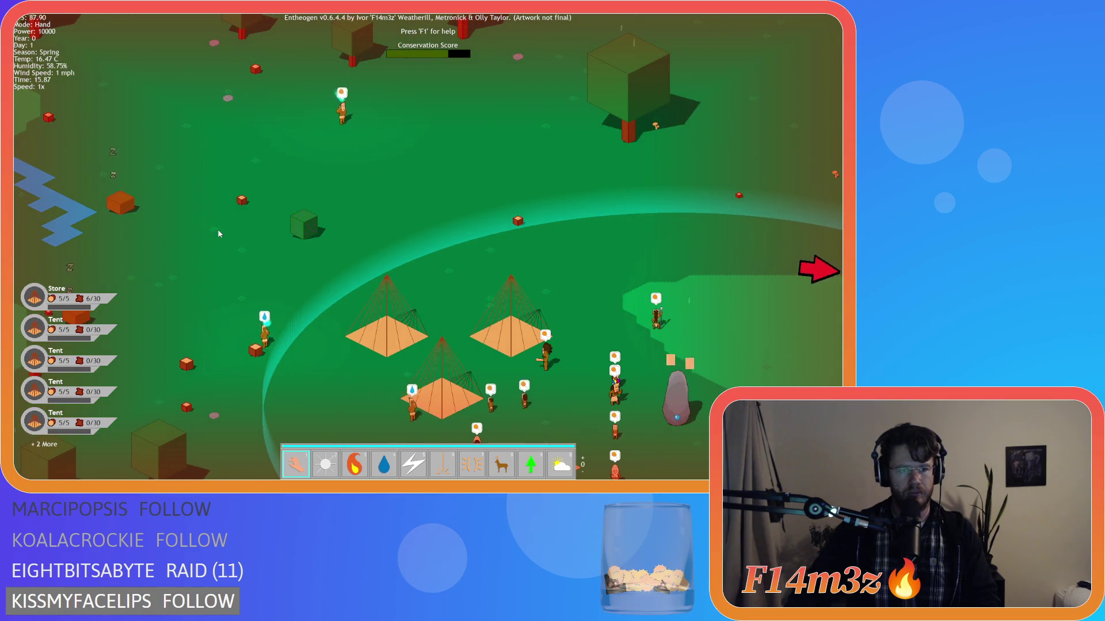
{"action": "key", "text": "s"}
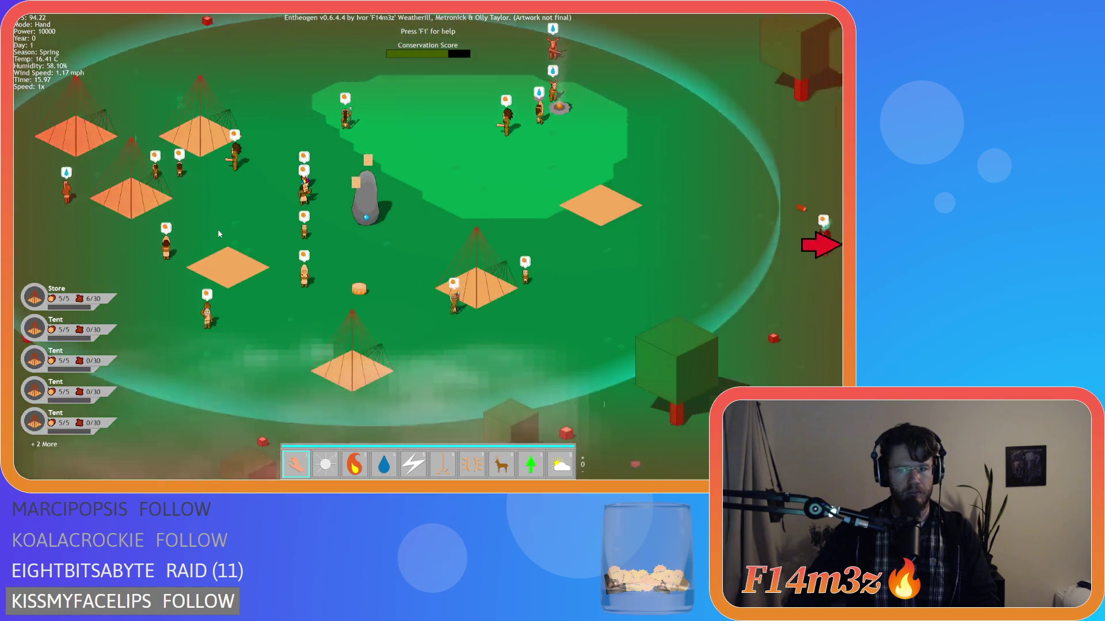
{"action": "key", "text": "d"}
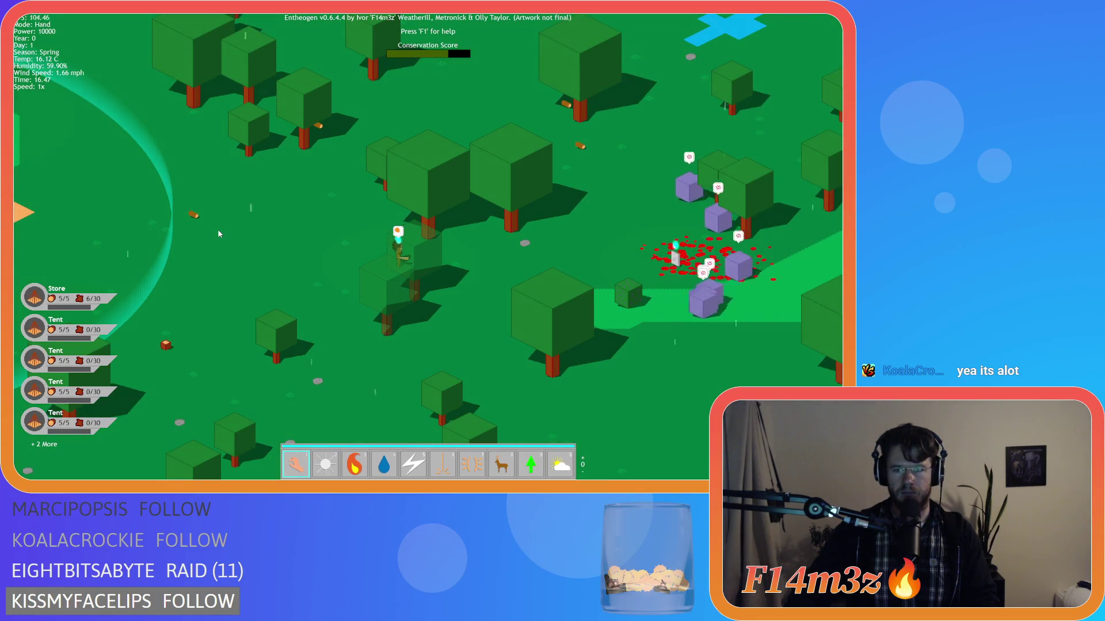
{"action": "key", "text": "d"}
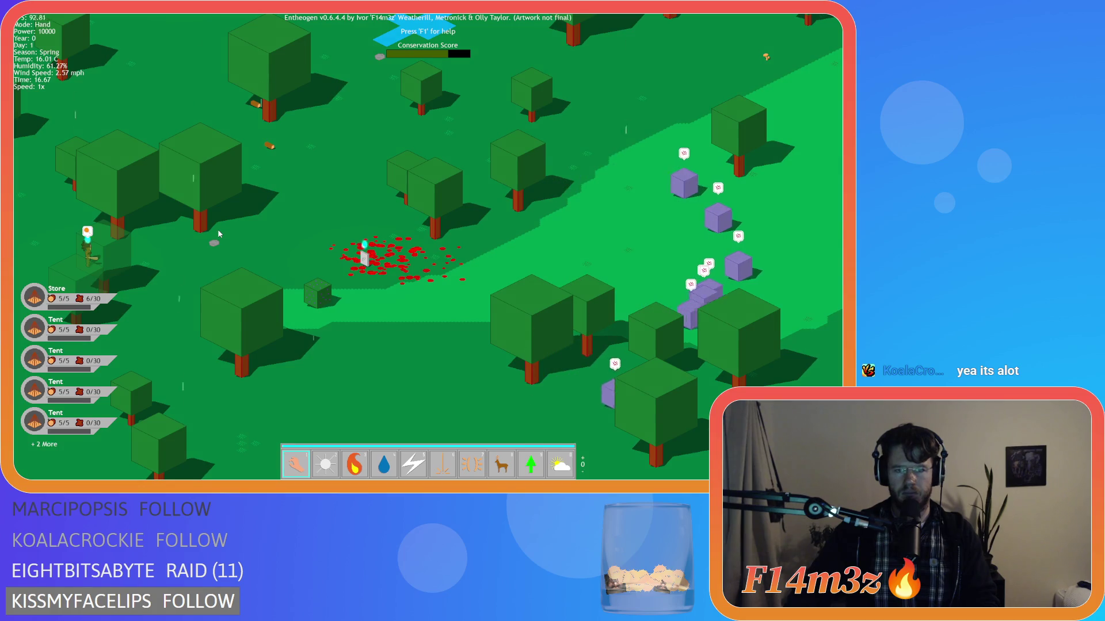
{"action": "key", "text": "space"}
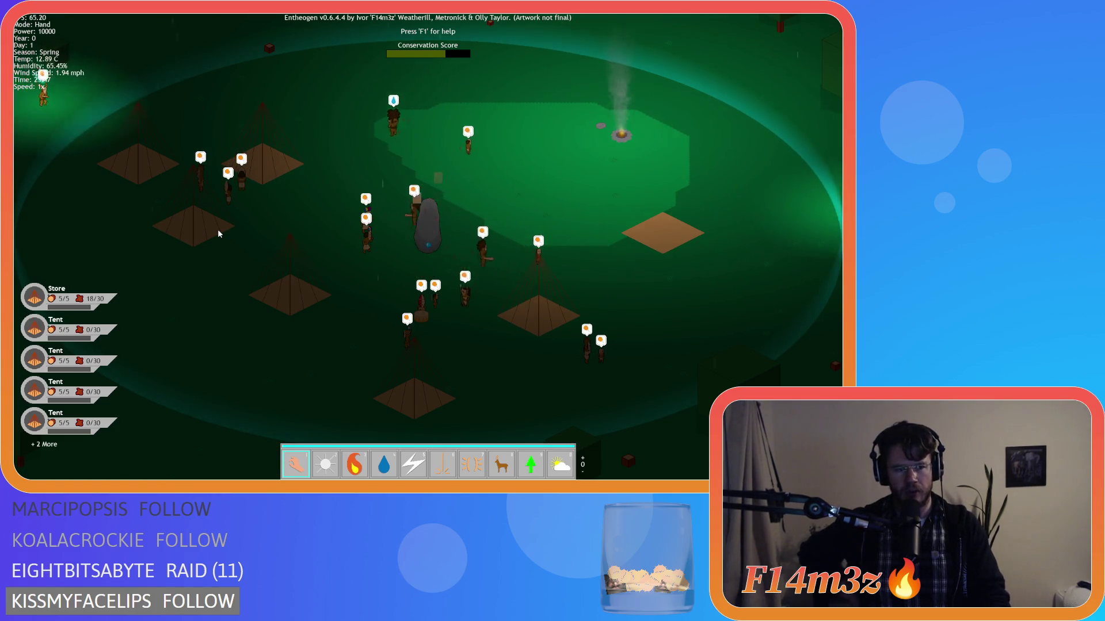
{"action": "key", "text": "F1"}
{"action": "key", "text": "F1"}
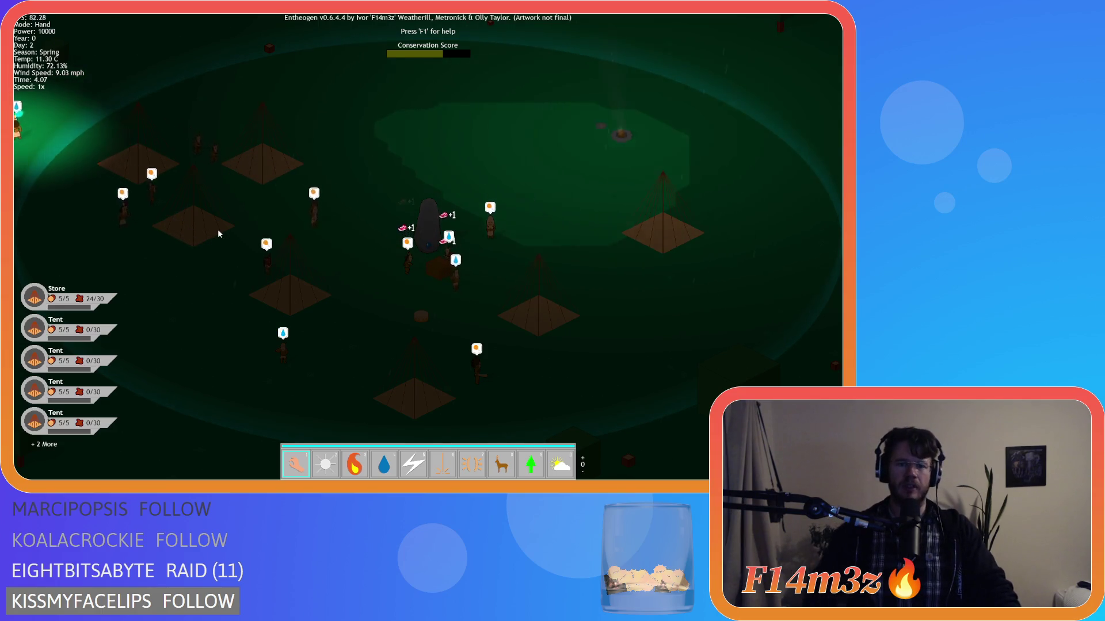
{"action": "key", "text": "w"}
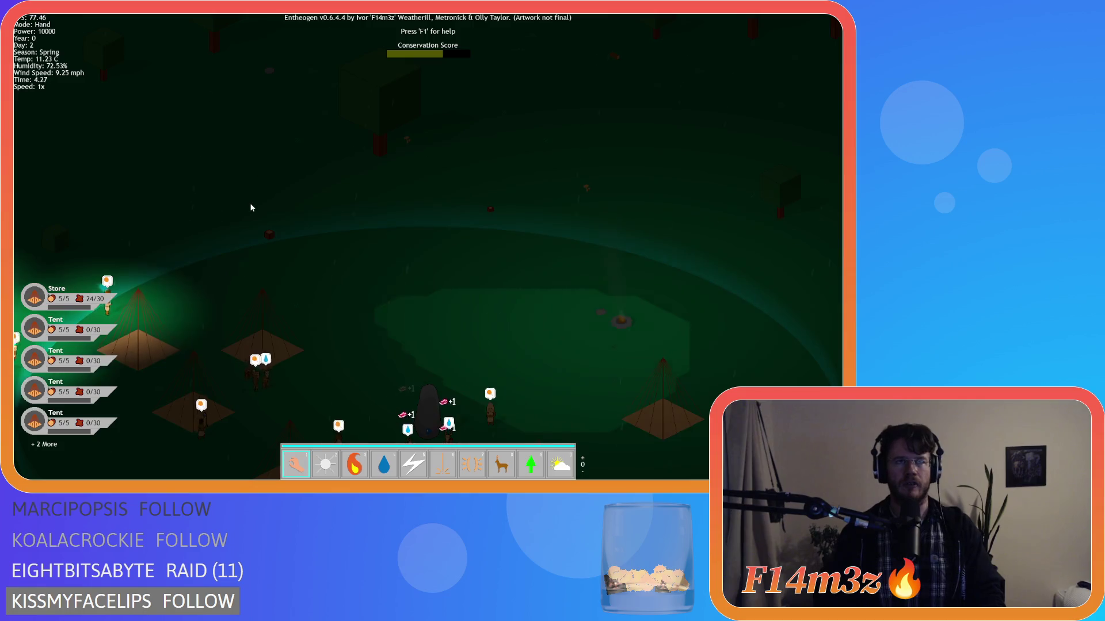
{"action": "key", "text": "s"}
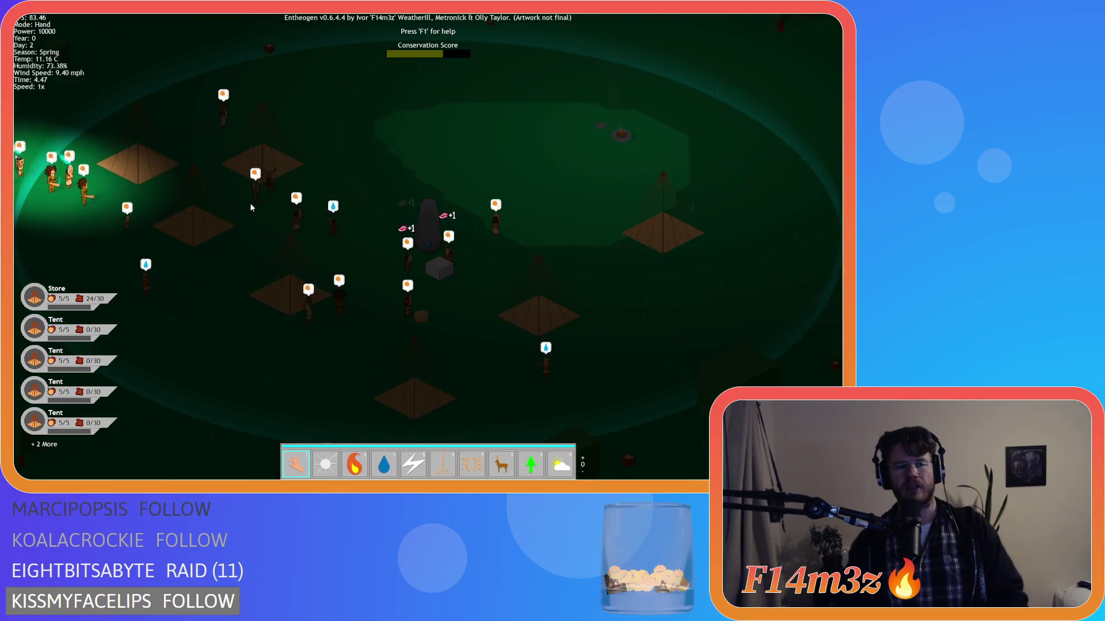